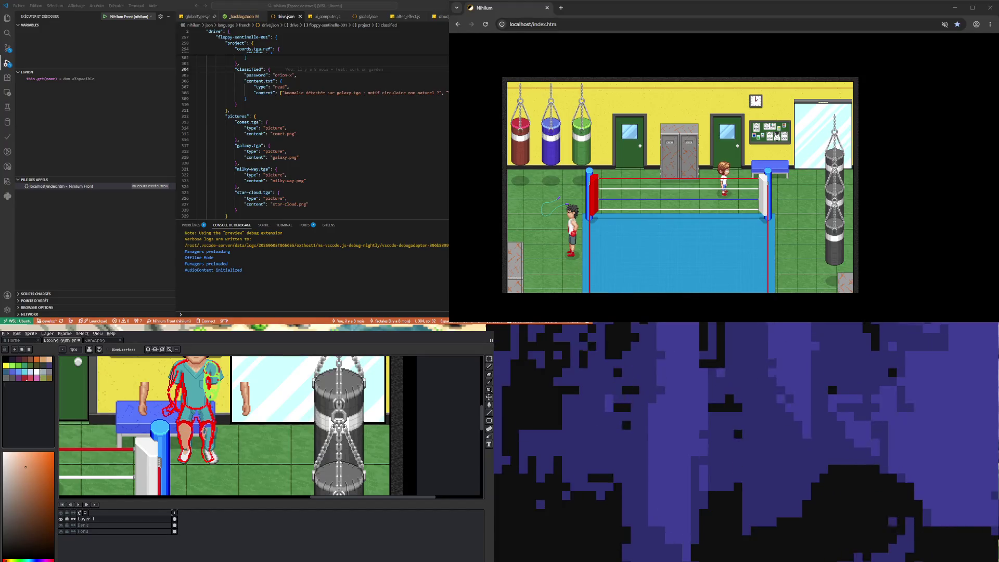
Turn on vertical symmetry with its mirror axis through the seated boxer sprite
left_click(149, 349)
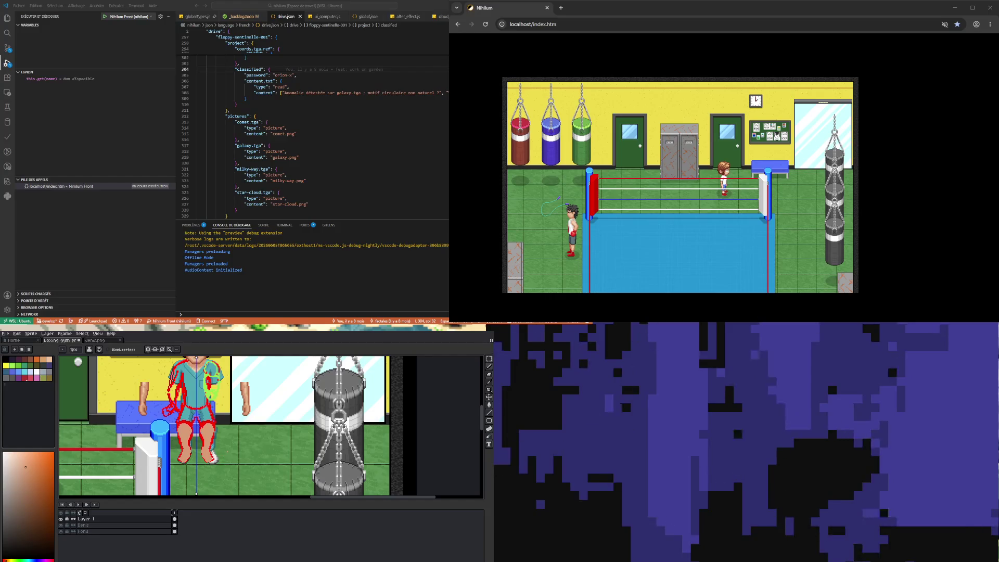
Zoom around the boxer, swap between Move and Pencil, then turn vertical symmetry off
scroll(270, 427, "down", 2)
scroll(270, 427, "up", 2)
scroll(270, 427, "down", 1)
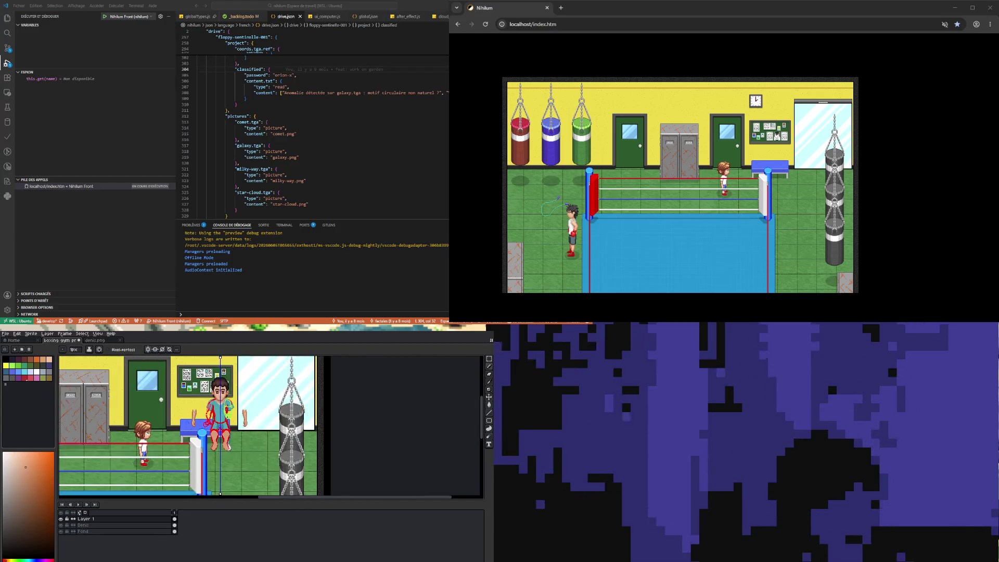
scroll(270, 427, "up", 2)
scroll(271, 427, "down", 3)
scroll(270, 426, "up", 3)
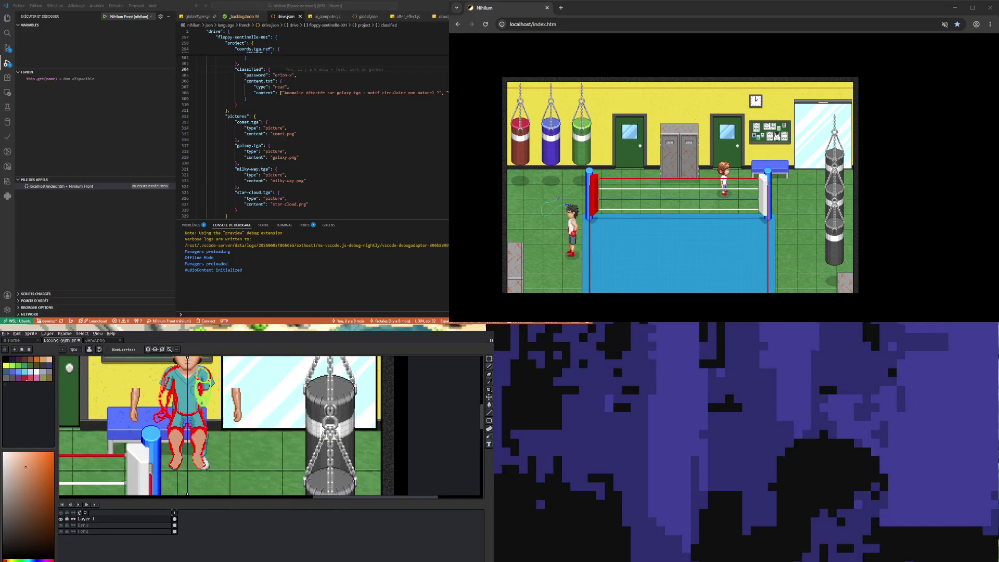
scroll(270, 426, "down", 2)
scroll(271, 427, "up", 2)
scroll(271, 427, "up", 1)
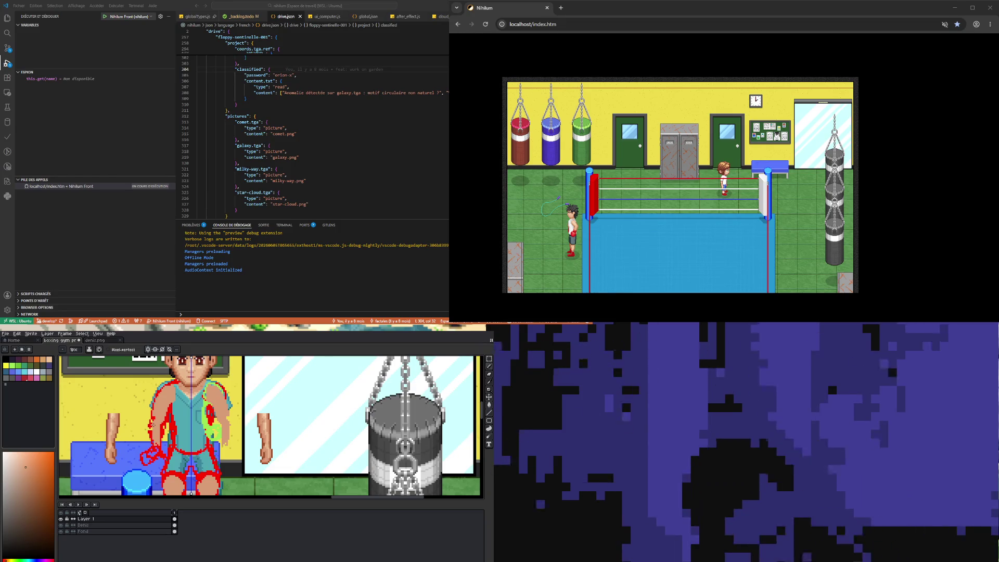
key("v")
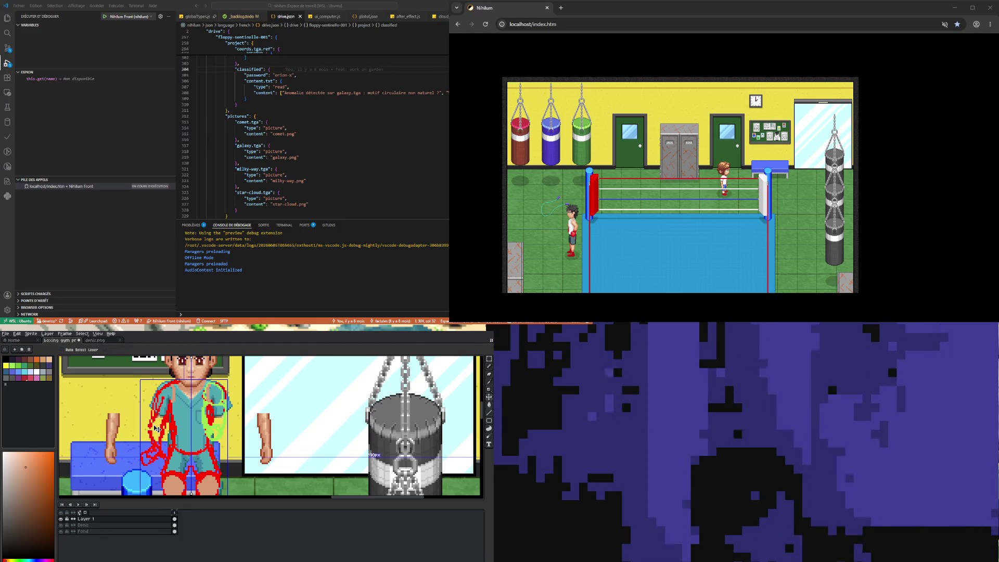
key("b")
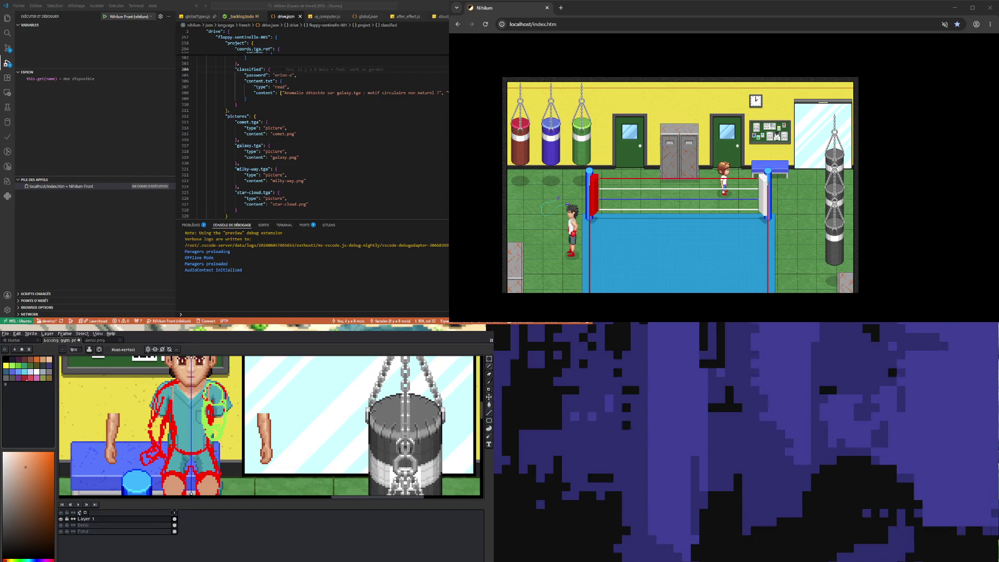
left_click(150, 350)
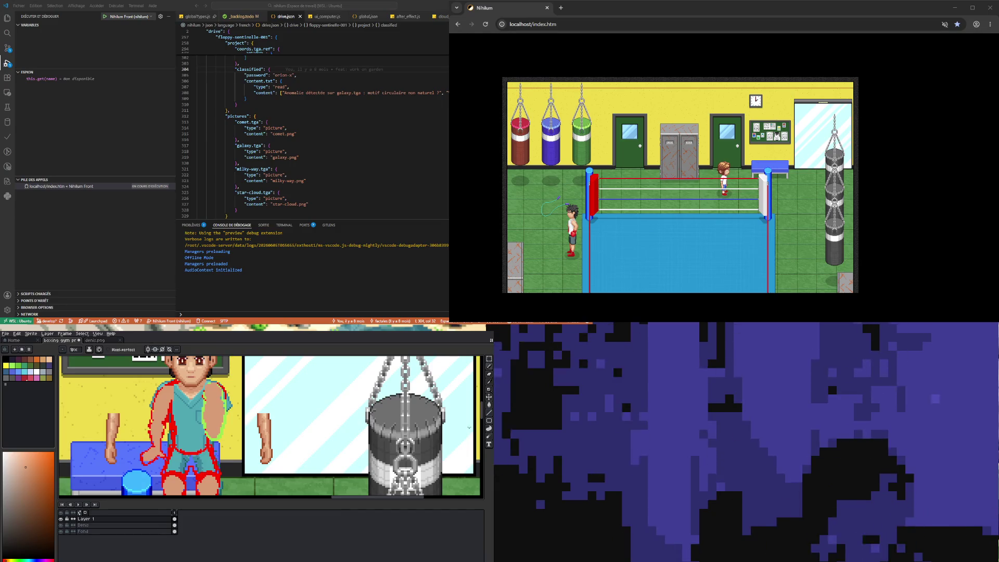
Paint the right arm over the red sketch with skin tones and darker shading pixels
mouse_move(484, 413)
left_mouse_down()
mouse_move(484, 424)
mouse_move(487, 414)
mouse_move(466, 408)
left_mouse_up()
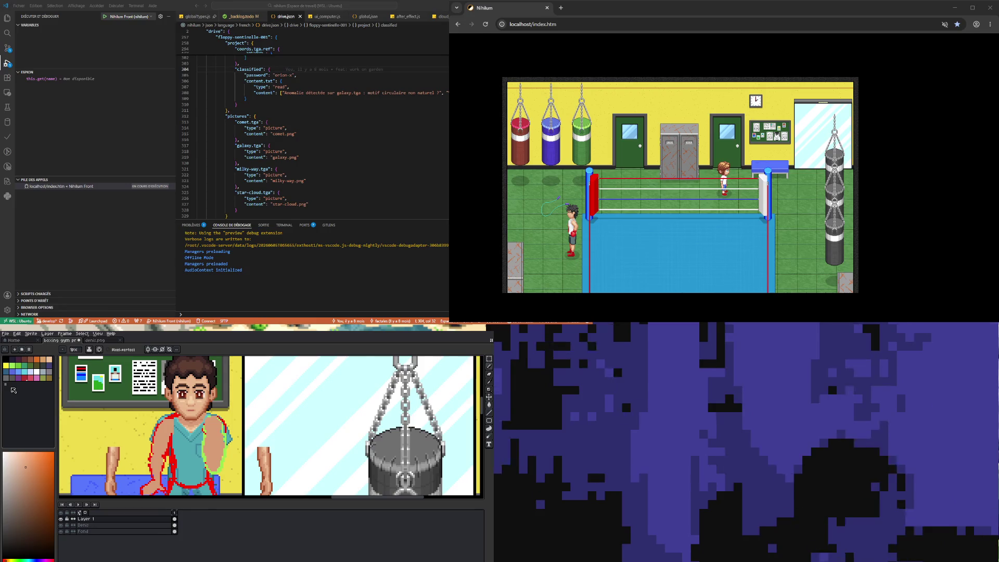
Sample a red from the sprite with the Eyedropper and return to the Pencil
scroll(168, 421, "down", 3)
scroll(168, 420, "up", 5)
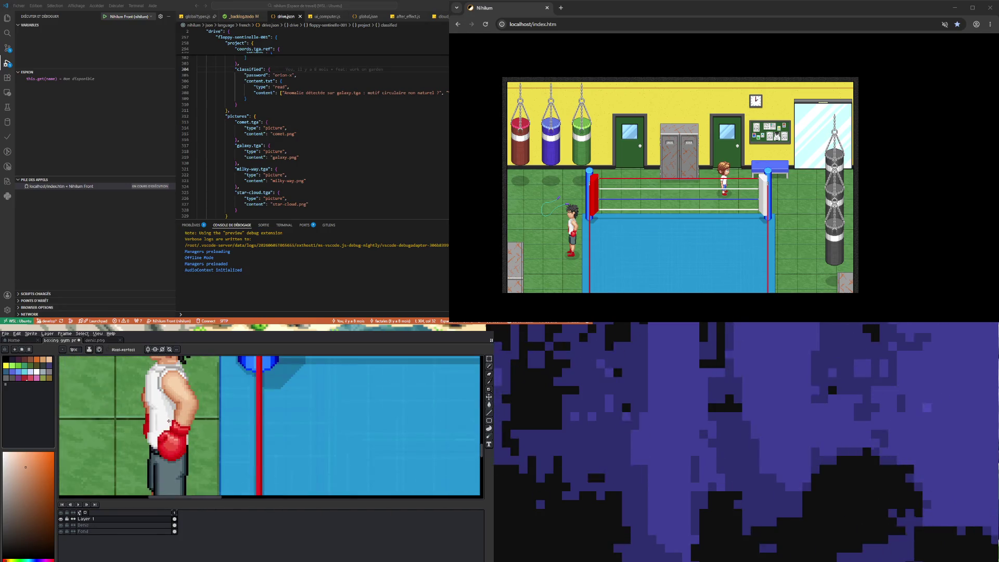
key("i")
left_click(162, 416)
scroll(162, 416, "down", 4)
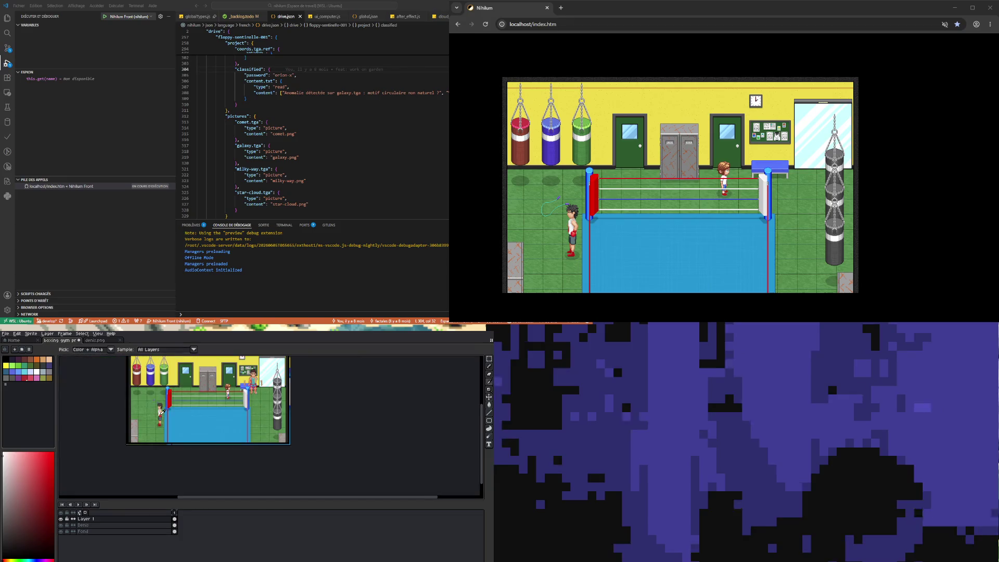
scroll(258, 390, "up", 4)
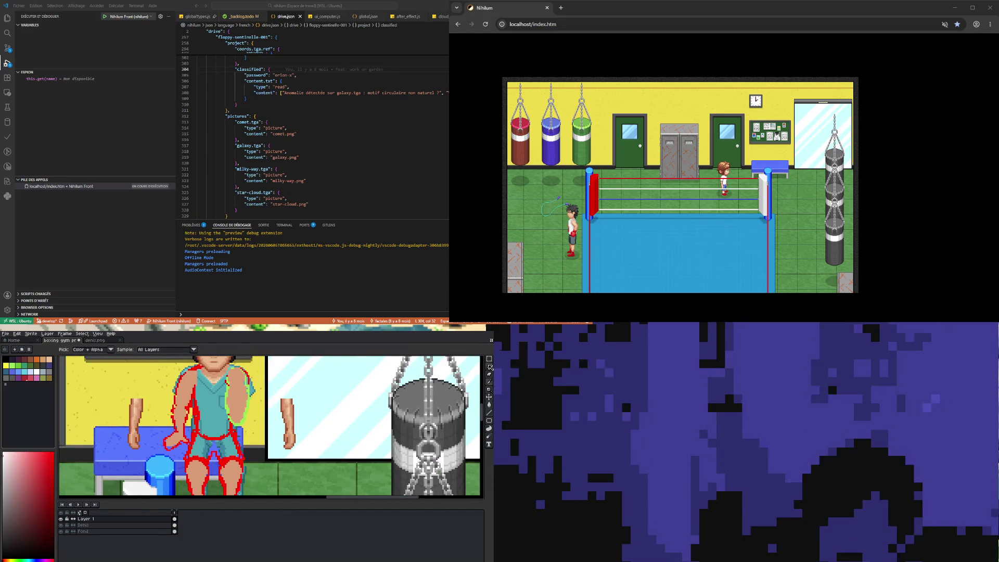
key("b")
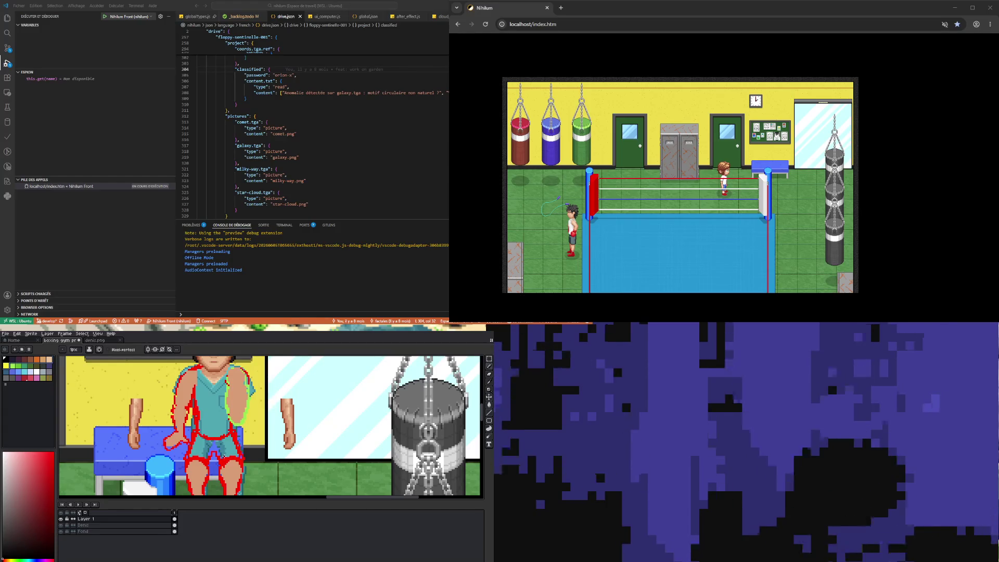
Load the Google UI preset palette, replacing the sprite's previous swatches
left_click(30, 349)
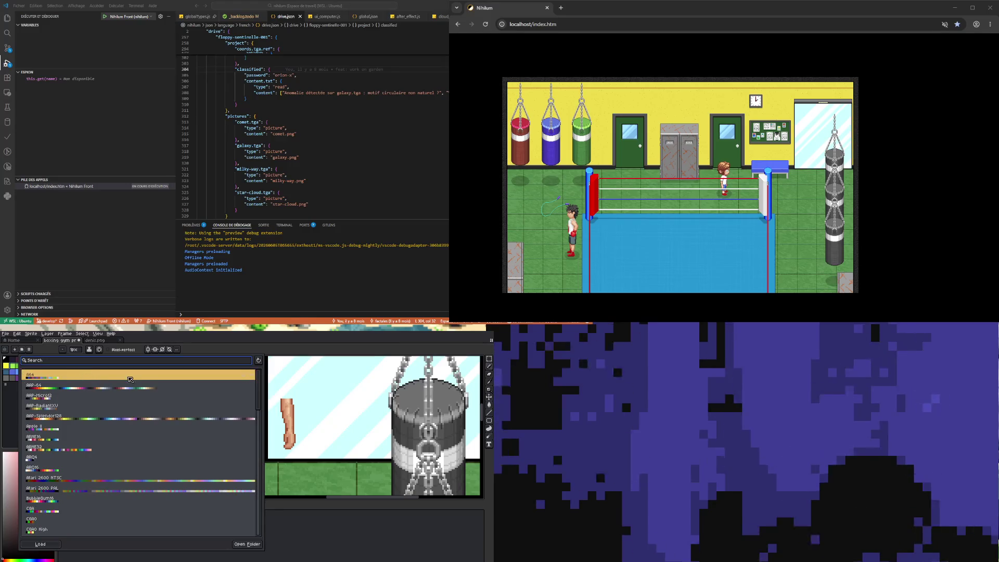
left_click_drag(258, 399, 257, 488)
left_click(235, 411)
left_click(243, 545)
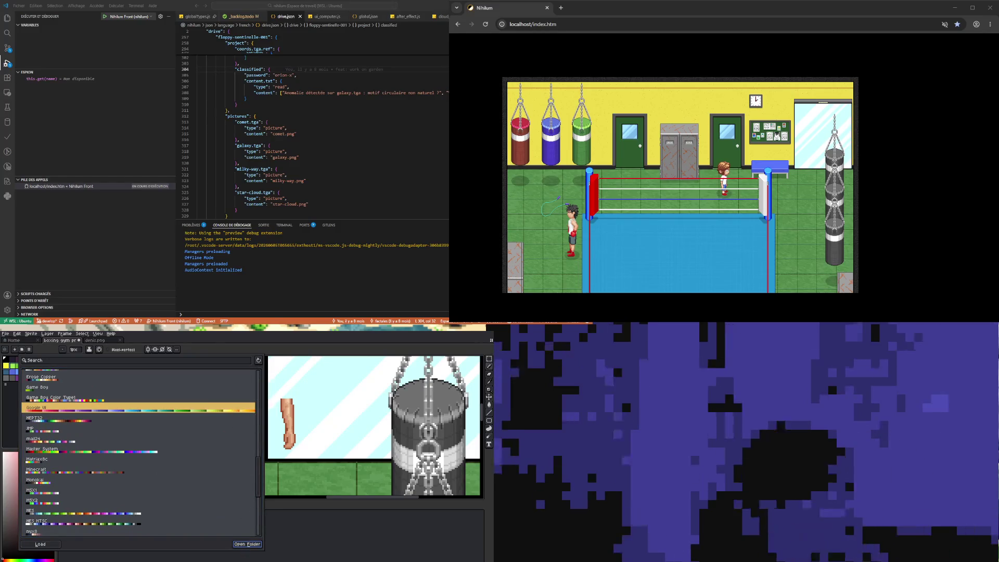
left_click(41, 543)
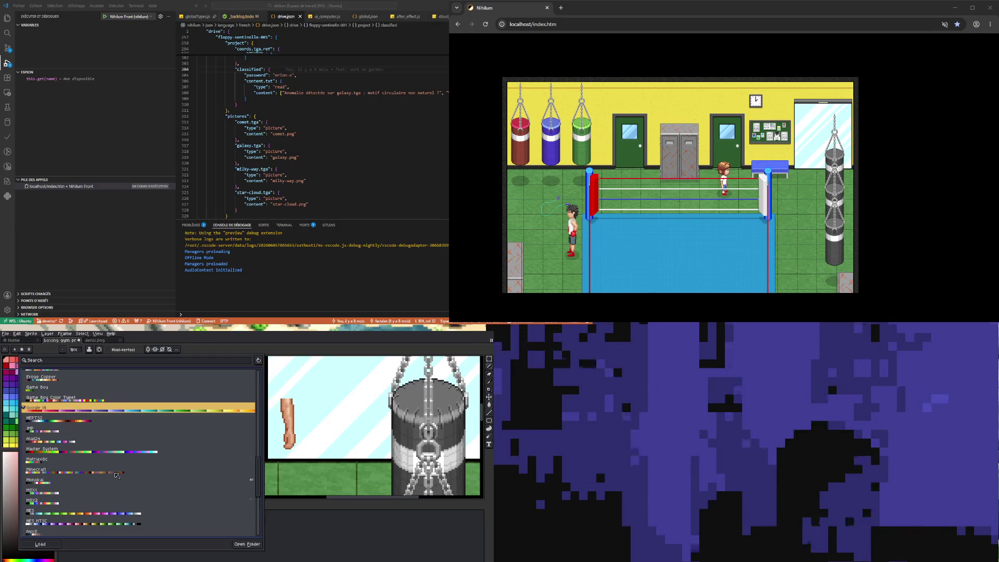
left_click(290, 349)
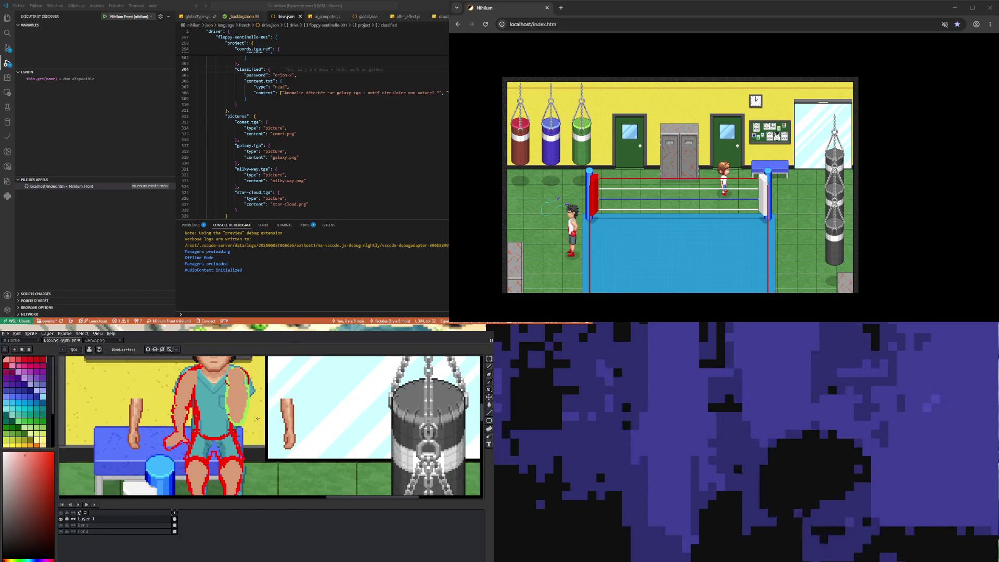
Pick a pink swatch from the palette and paint a pink stroke on the shirt's shoulder
scroll(257, 418, "up", 1)
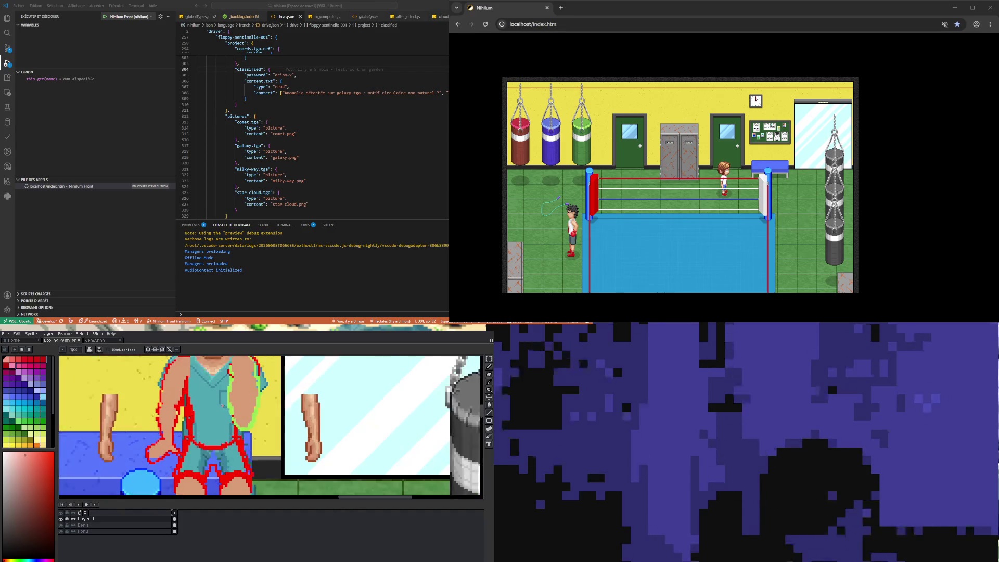
scroll(255, 366, "down", 1)
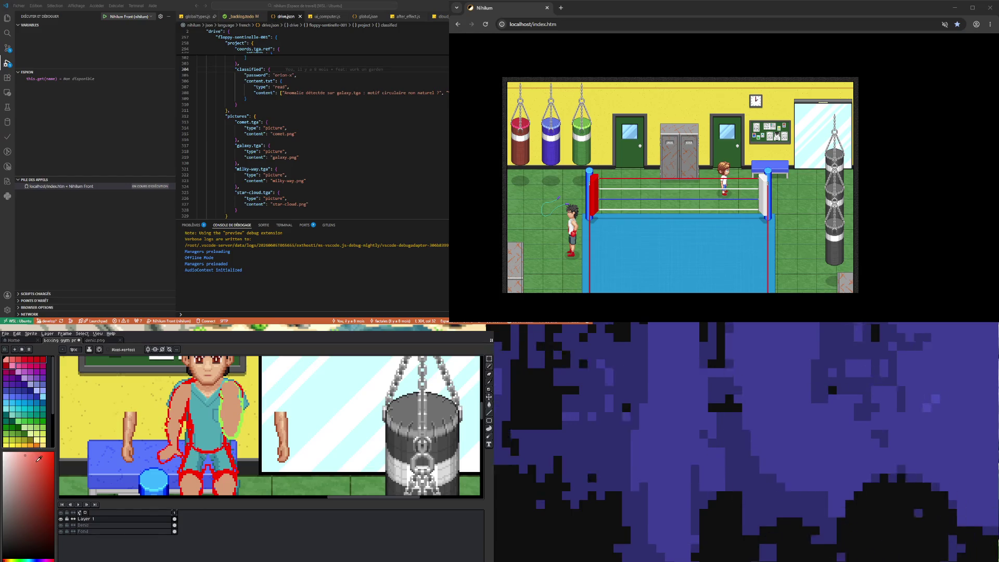
scroll(26, 406, "down", 3)
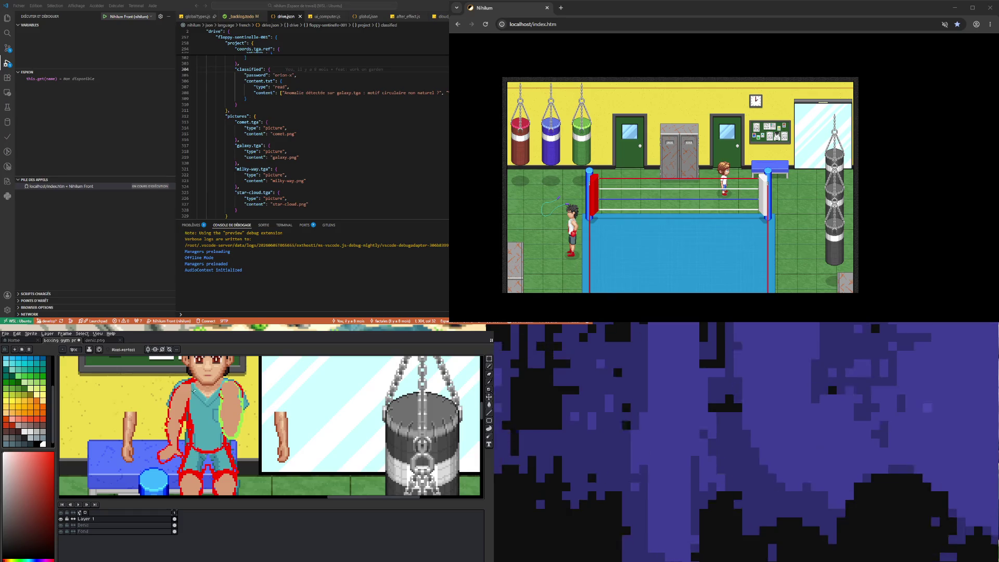
scroll(55, 381, "up", 3)
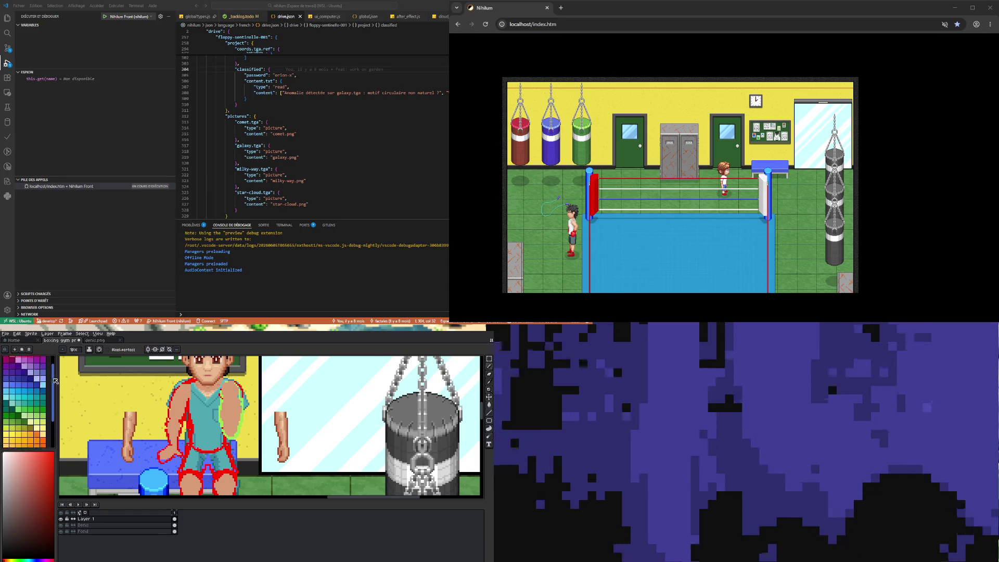
scroll(55, 380, "up", 2)
left_click(18, 365)
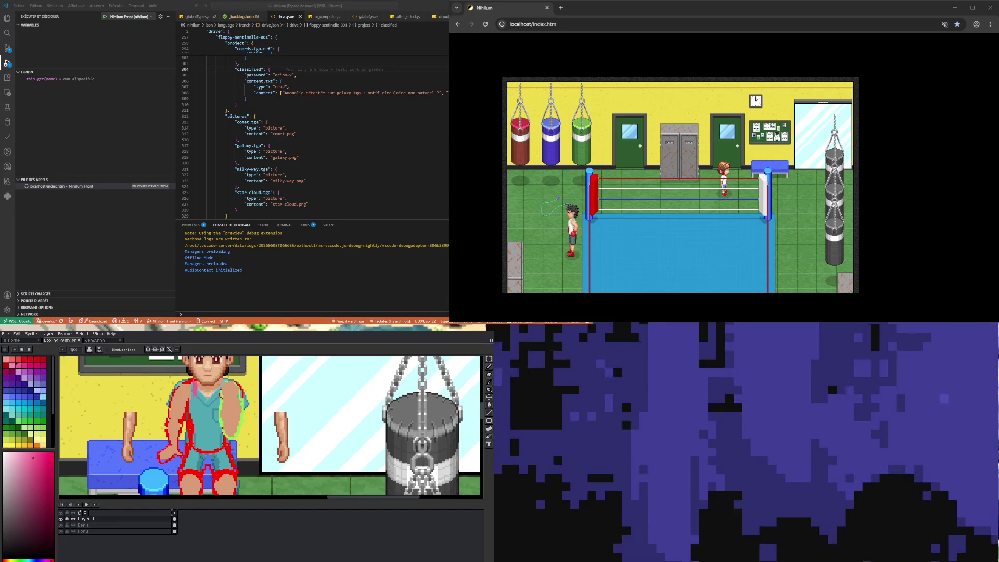
left_click(12, 364)
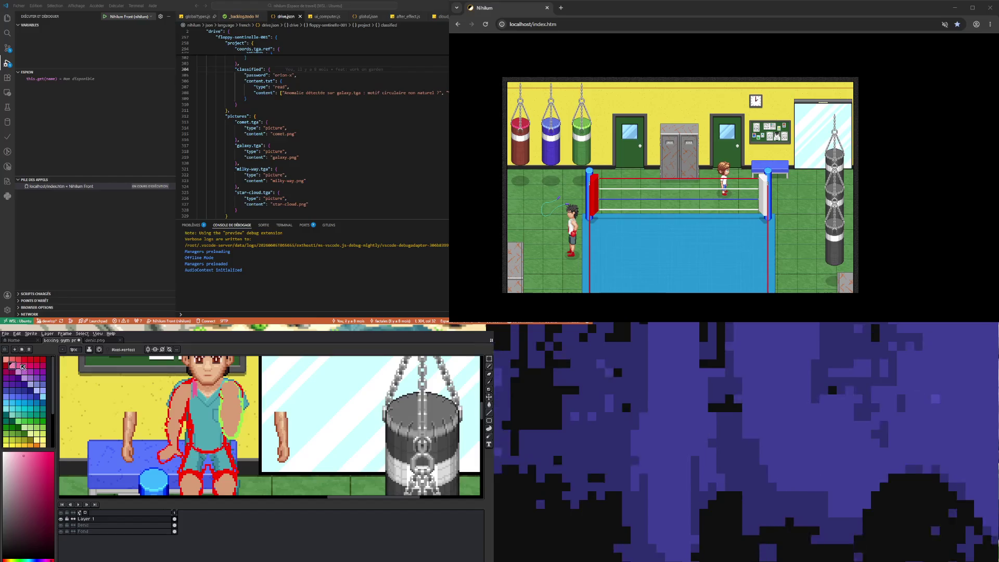
left_click_drag(194, 390, 214, 396)
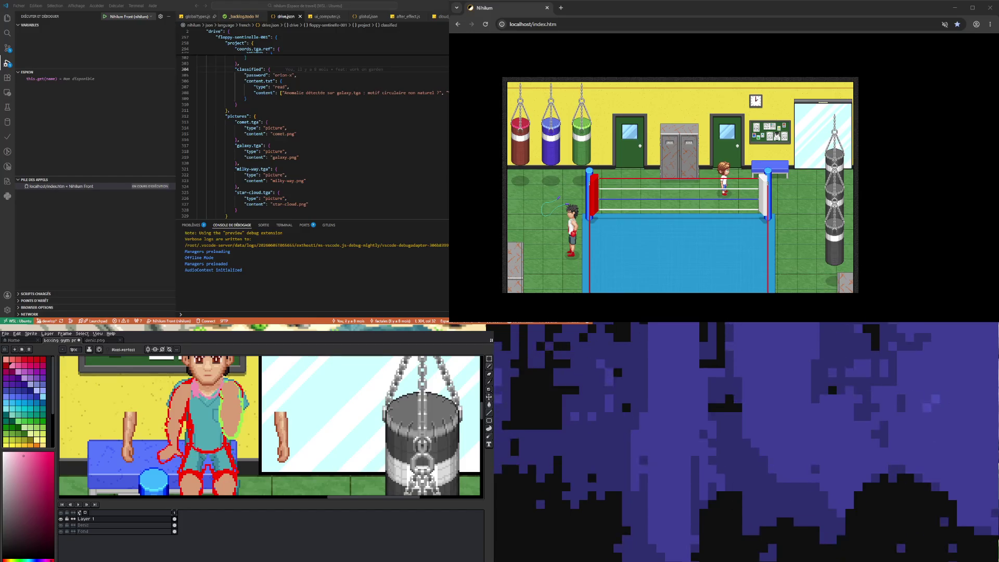
Enable vertical symmetry and repaint the whole tank top pink, replacing the teal
left_click(148, 349)
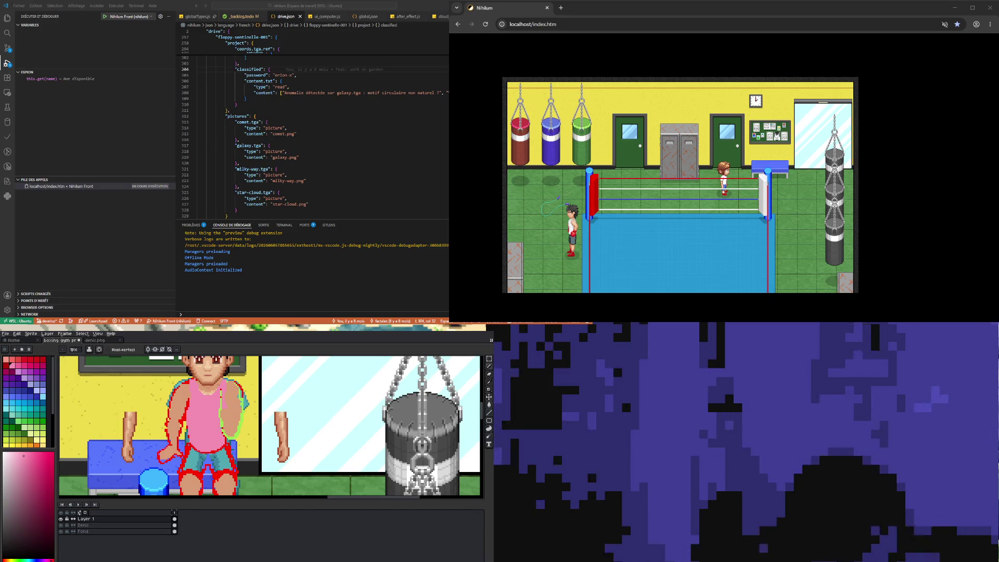
scroll(218, 414, "down", 1)
scroll(219, 414, "up", 2)
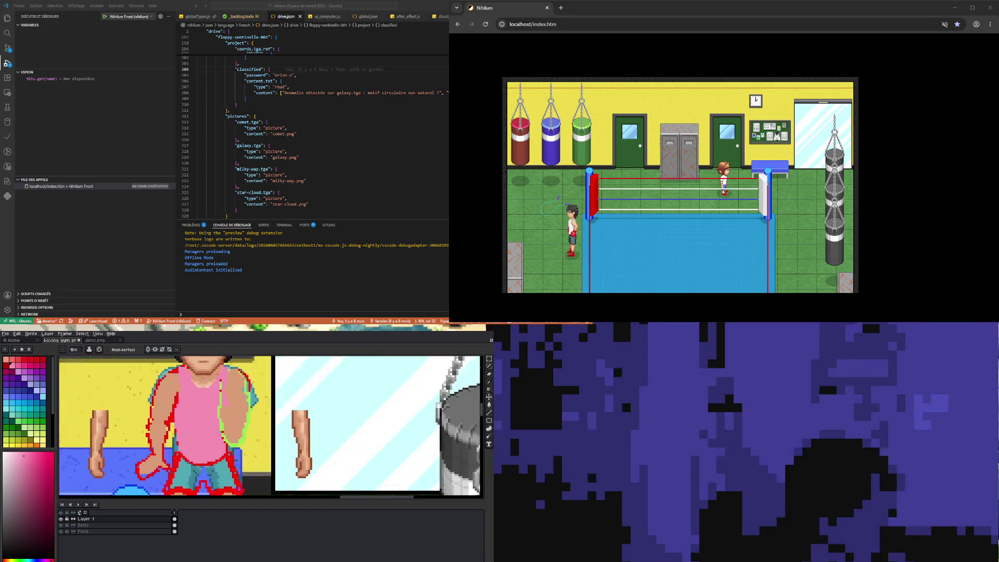
scroll(218, 415, "down", 2)
scroll(219, 414, "up", 2)
scroll(218, 414, "down", 2)
scroll(218, 415, "down", 1)
scroll(218, 415, "up", 2)
scroll(218, 414, "down", 2)
scroll(219, 414, "up", 2)
scroll(219, 414, "up", 1)
Paint the shorts magenta with mirrored strokes, outlining the shorts and legs in red
scroll(219, 414, "down", 2)
scroll(218, 414, "up", 2)
scroll(218, 414, "down", 1)
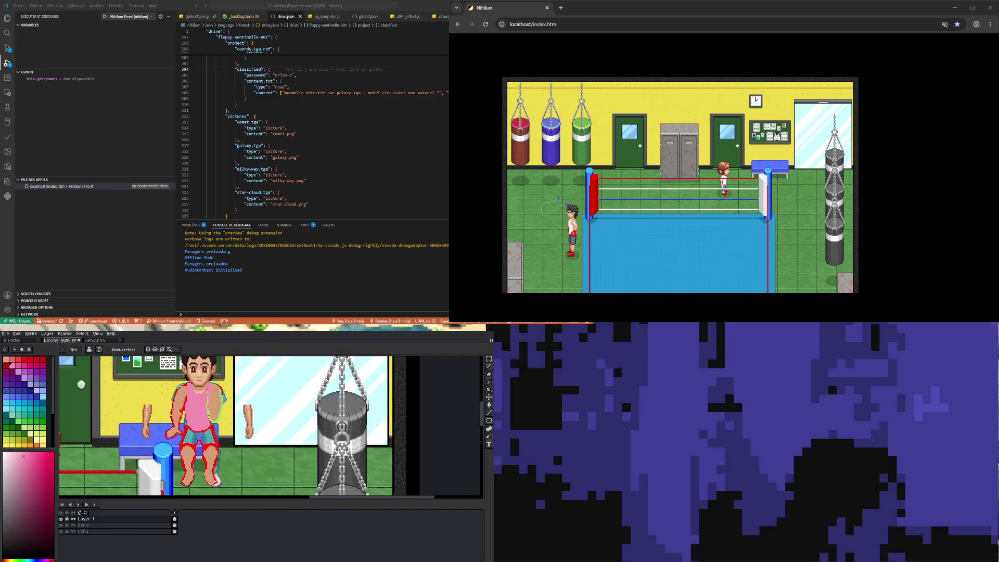
scroll(219, 414, "down", 2)
scroll(219, 414, "up", 1)
scroll(219, 414, "up", 1)
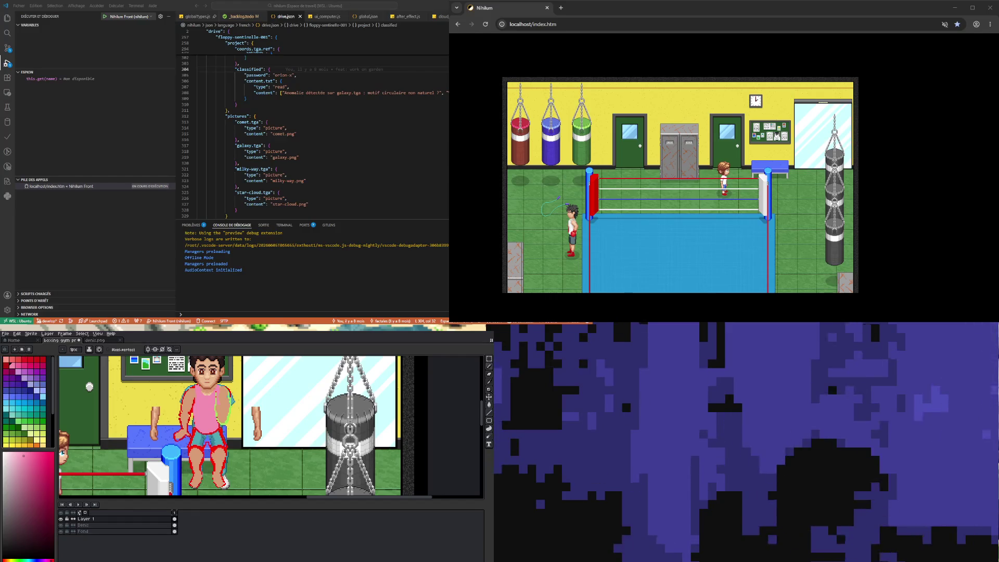
left_click(43, 371)
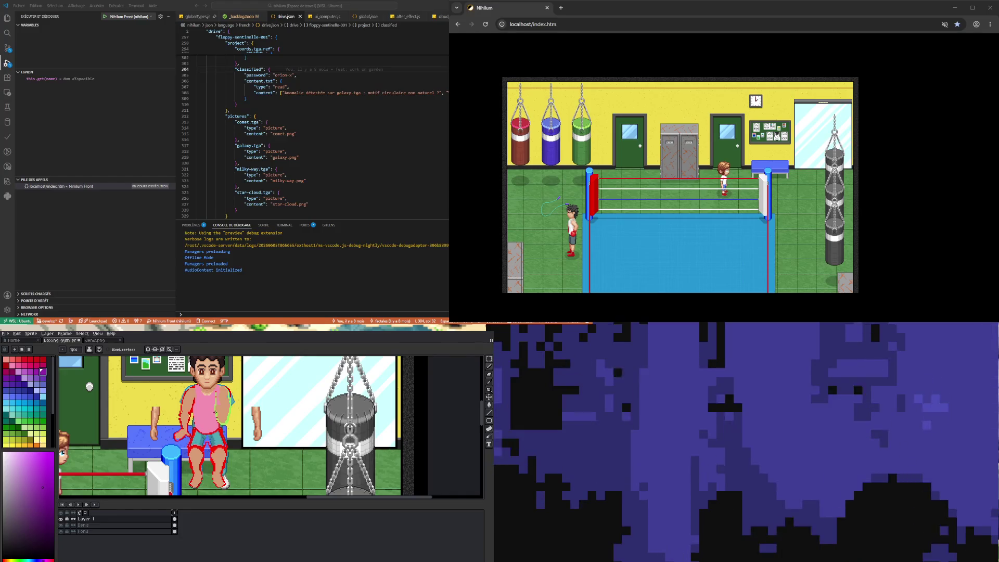
left_click(148, 350)
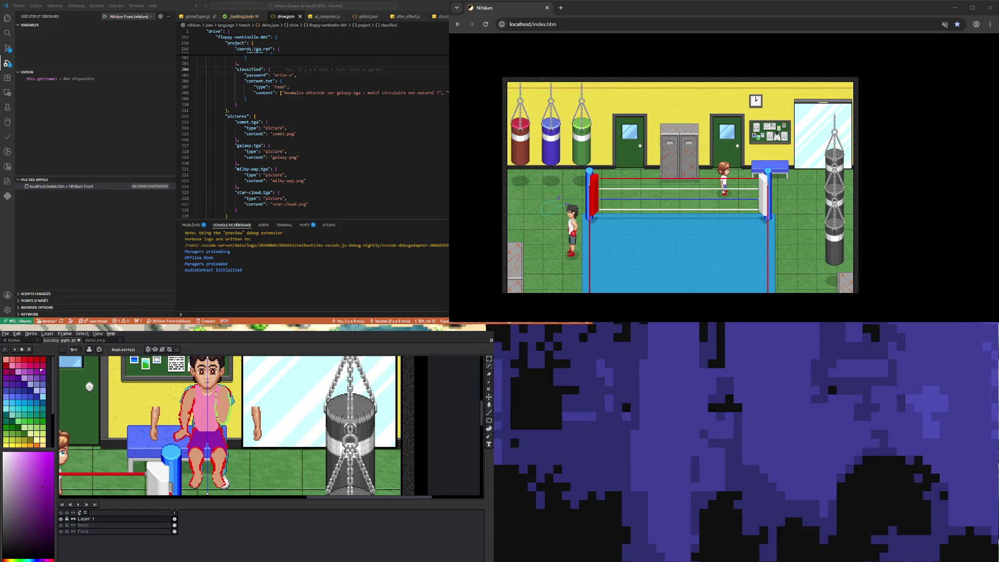
left_click(488, 382)
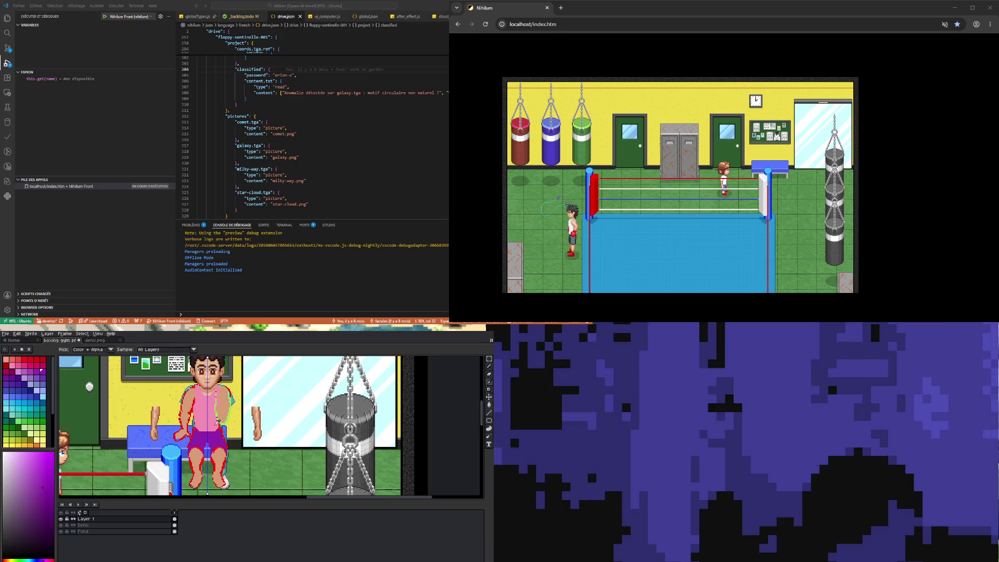
Sample the body's pink, choose a matching pink swatch, and return to the Pencil
left_click(205, 408)
left_click(19, 365)
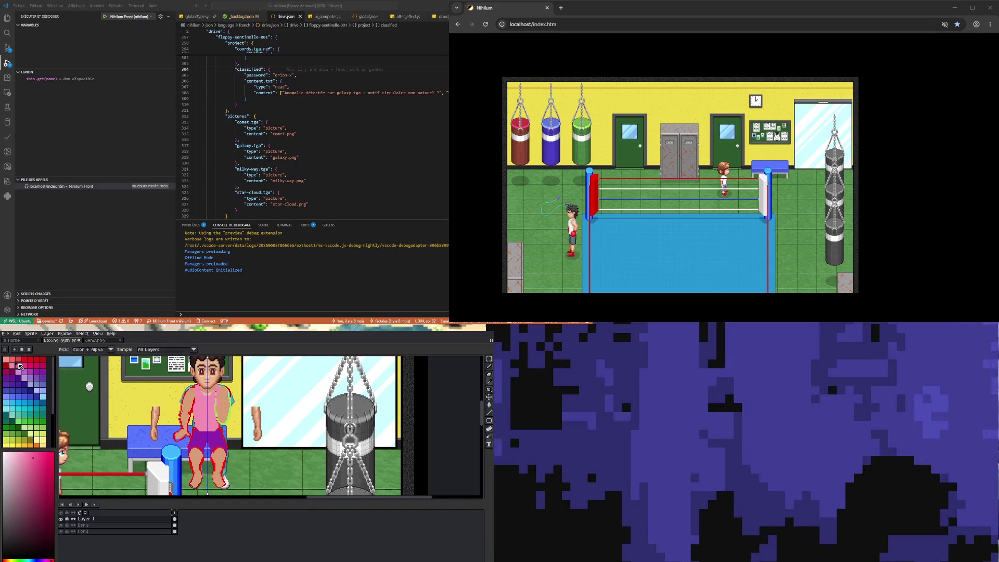
left_click(488, 366)
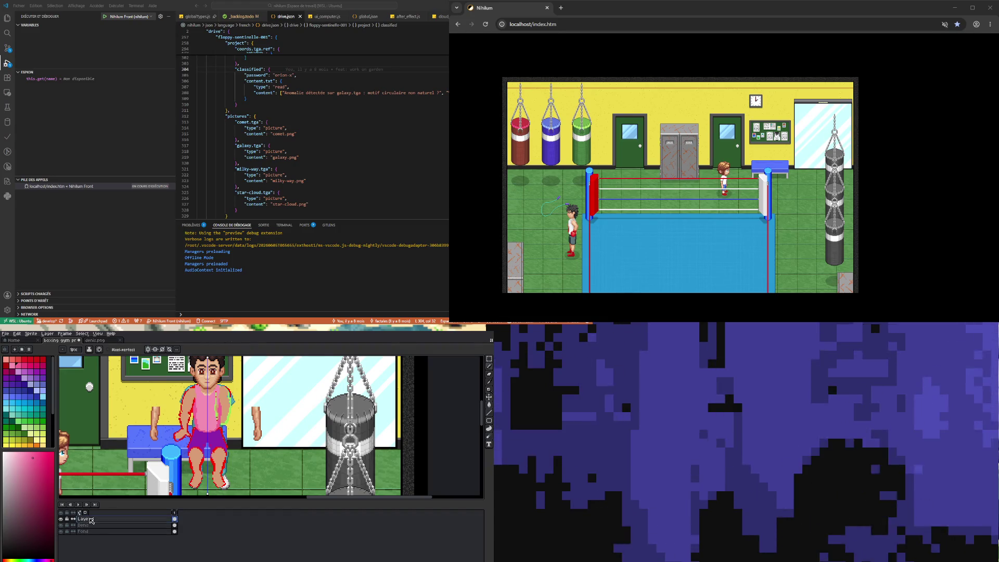
Rename Layer 1 to 'Corps' and add a new layer named 'Bras' above it
double_click(89, 520)
type("Corps")
key("Return")
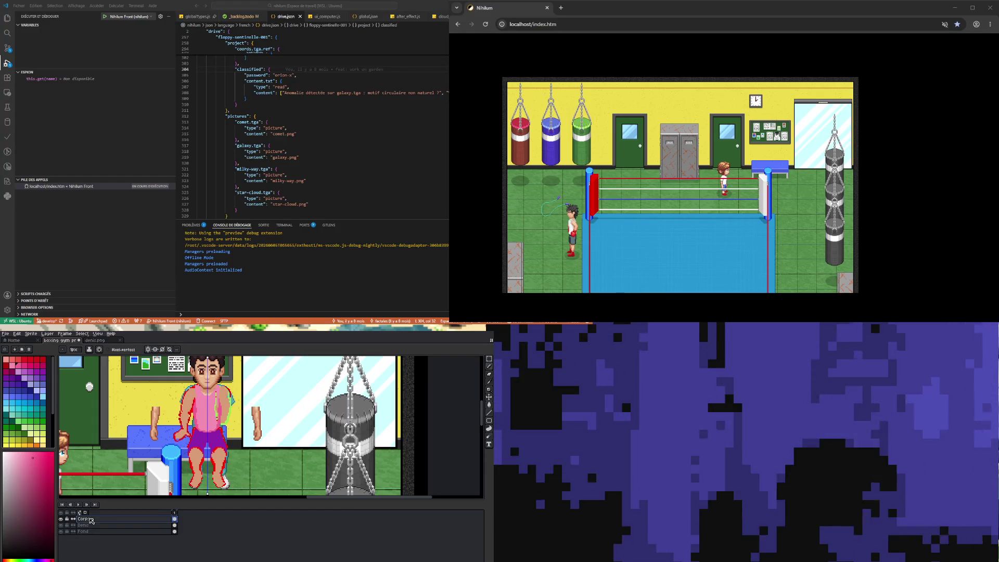
right_click(91, 520)
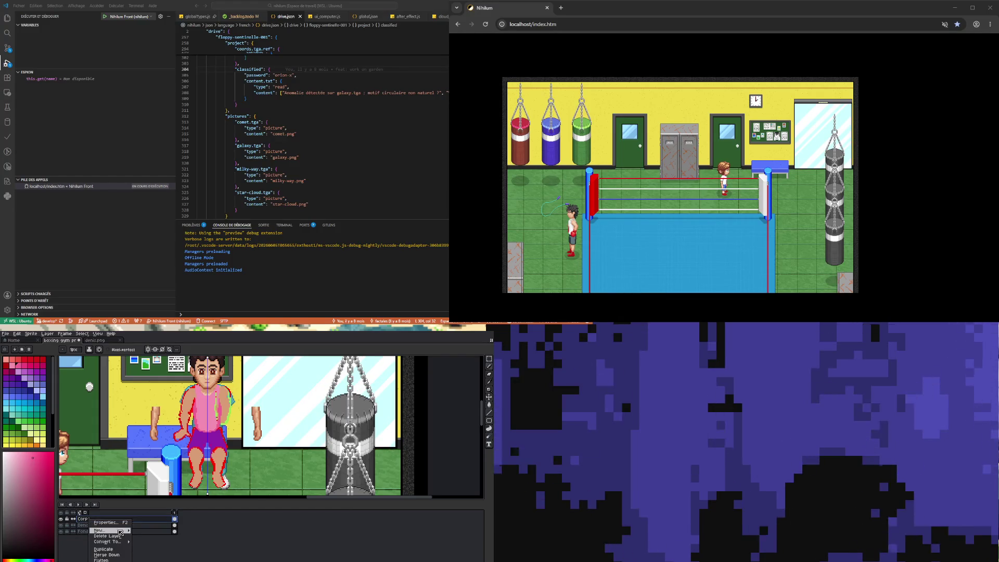
mouse_move(118, 530)
left_click(154, 530)
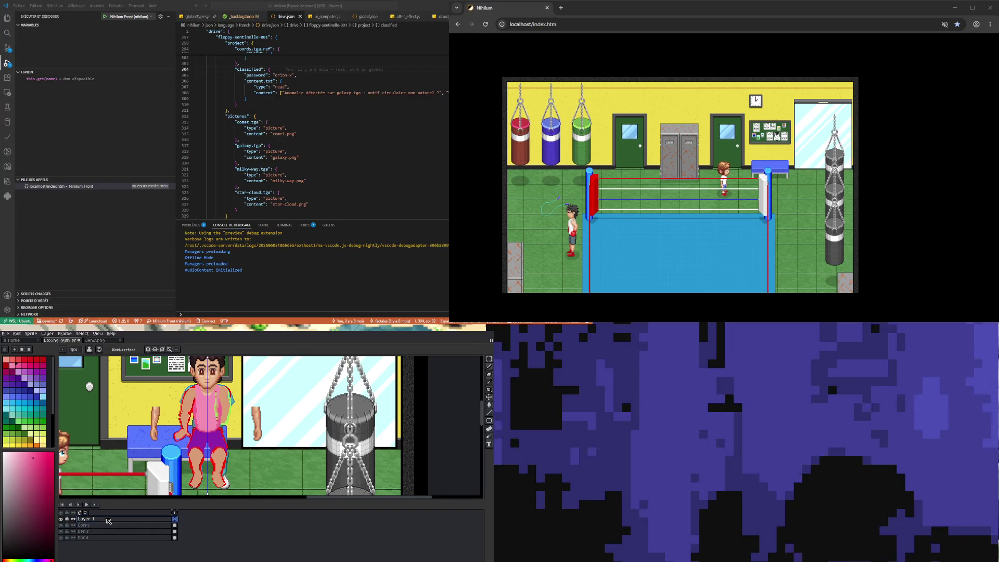
double_click(107, 521)
type("Bras")
key("Return")
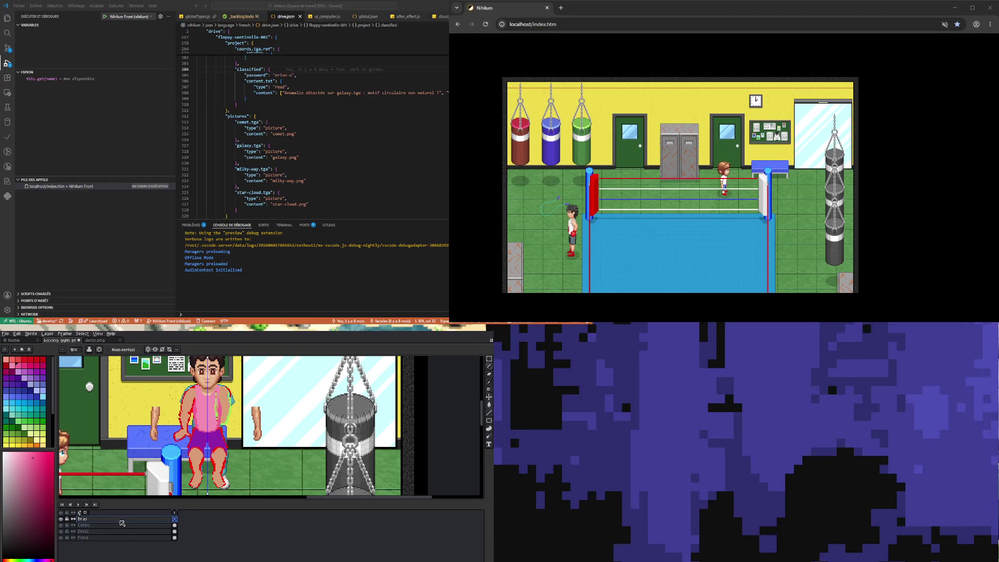
Add another layer above Bras and name it 'Tête'
right_click(119, 519)
mouse_move(141, 530)
left_click(177, 530)
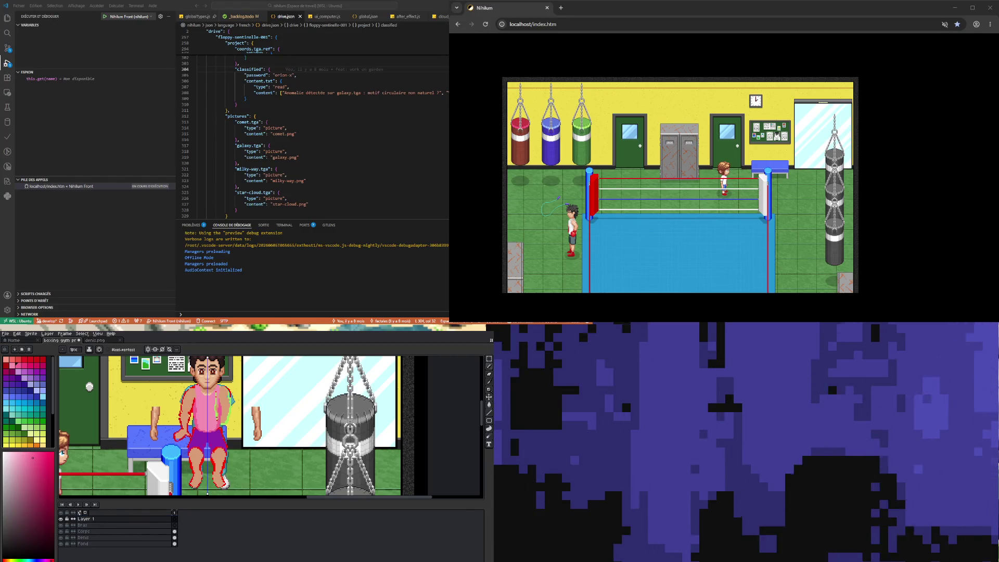
double_click(87, 519)
type("TG")
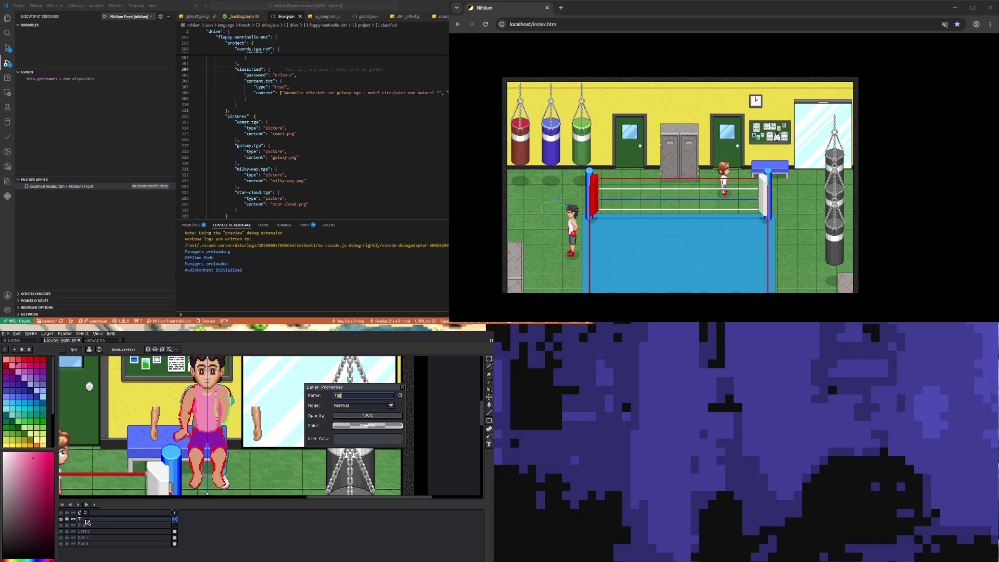
key("Return")
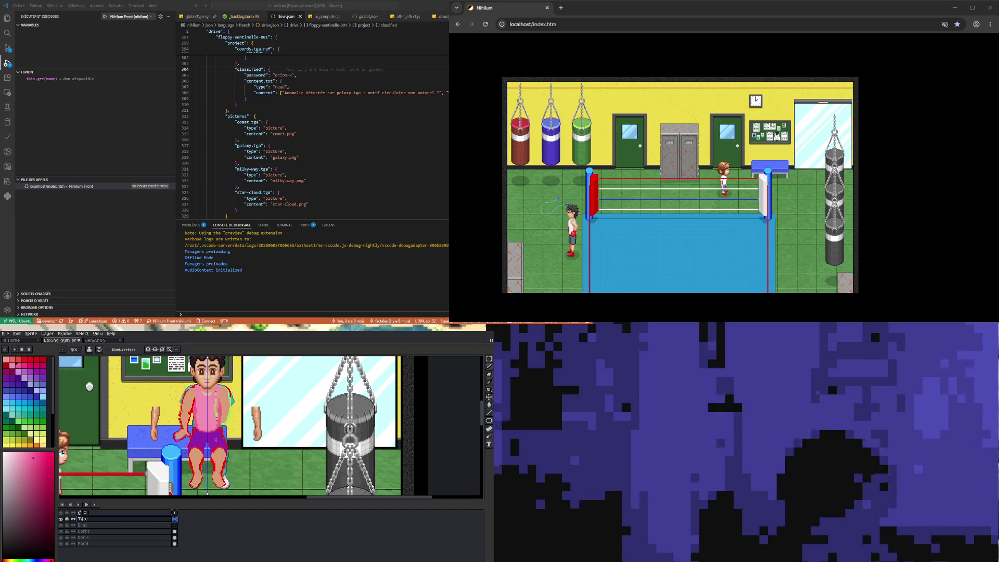
scroll(211, 436, "up", 1)
Sample the shorts' purple and pick a darker purple swatch for shading
key("i")
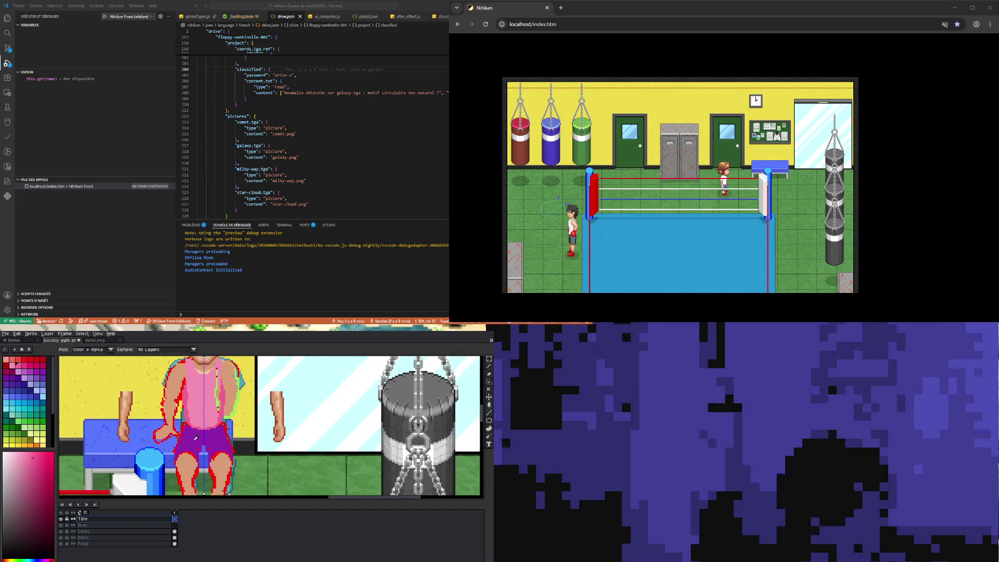
left_click(196, 439)
left_click(8, 376)
scroll(226, 430, "down", 2)
scroll(226, 430, "up", 2)
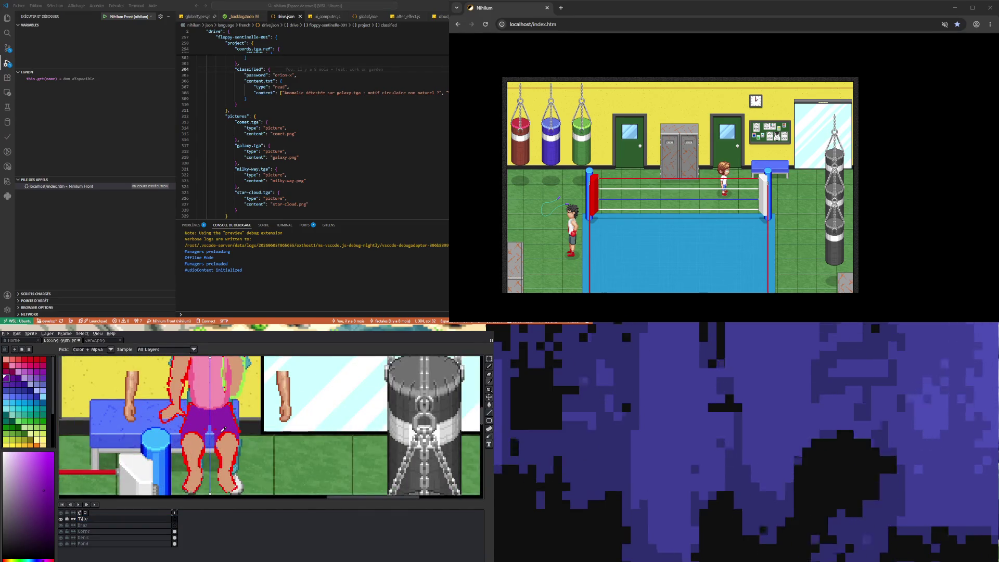
key("b")
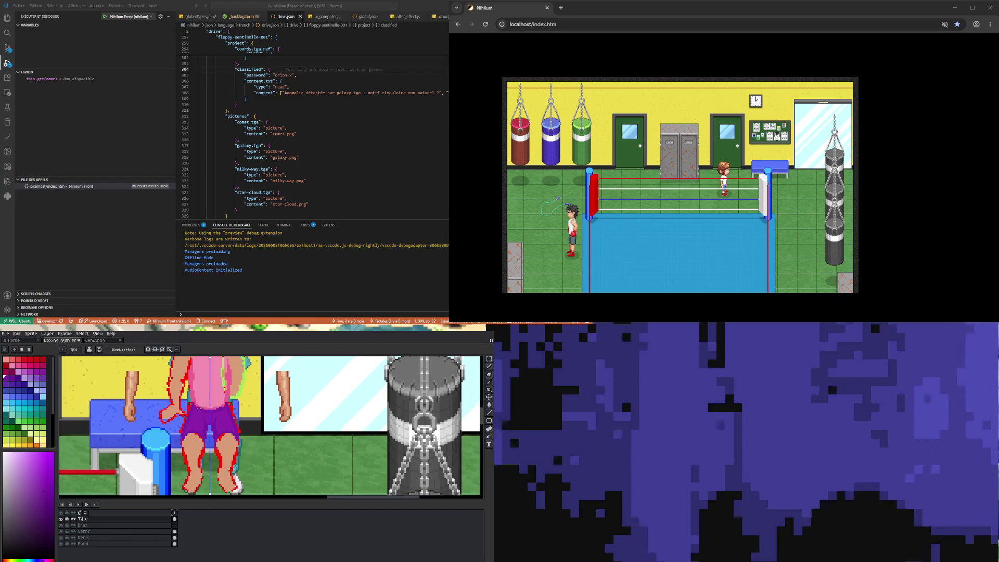
Shade the shorts with another palette colour and erase stray pixels
left_click(19, 378)
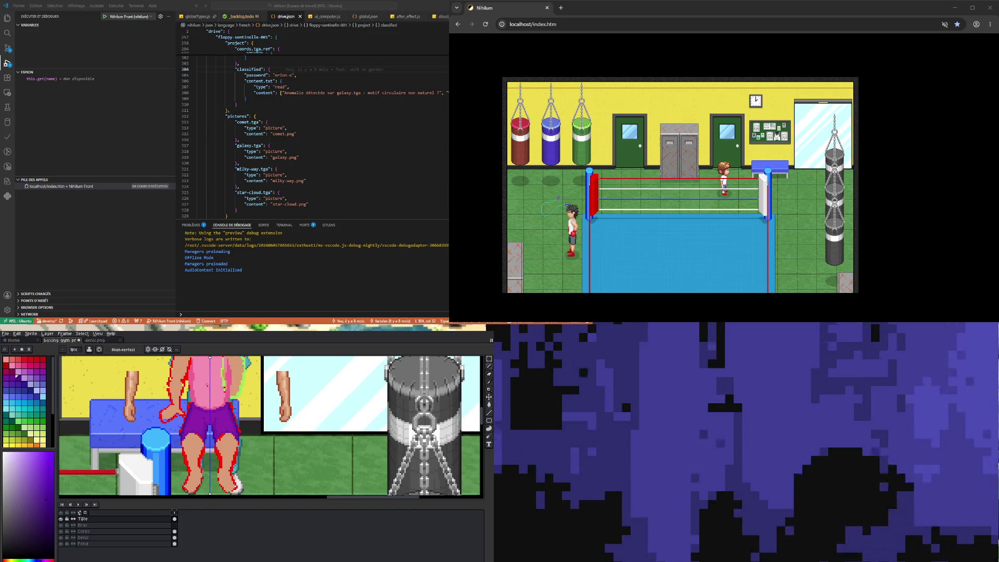
key("e")
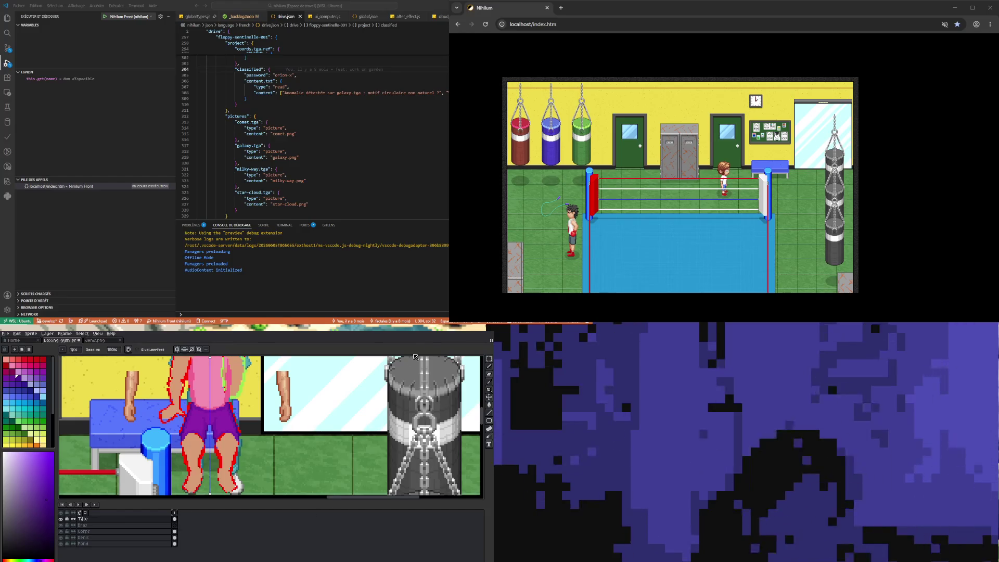
left_click(490, 359)
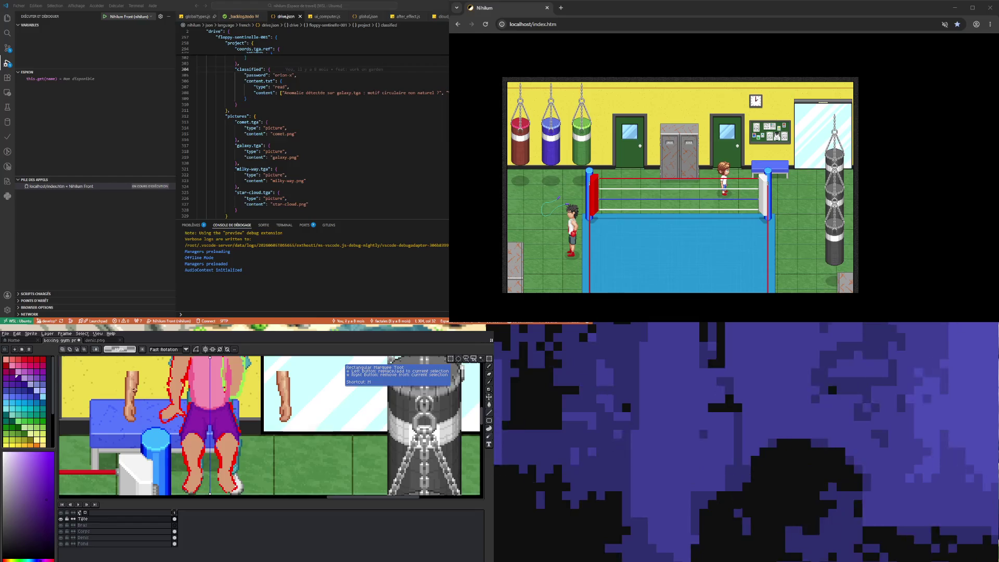
left_click_drag(147, 388, 274, 475)
left_click(251, 477)
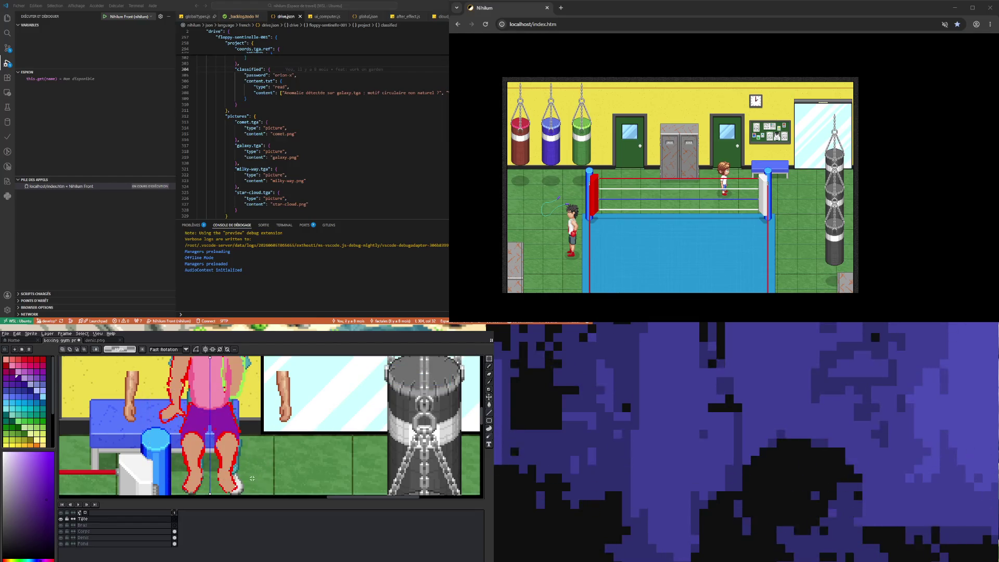
left_click(83, 532)
key("ctrl+shift+d")
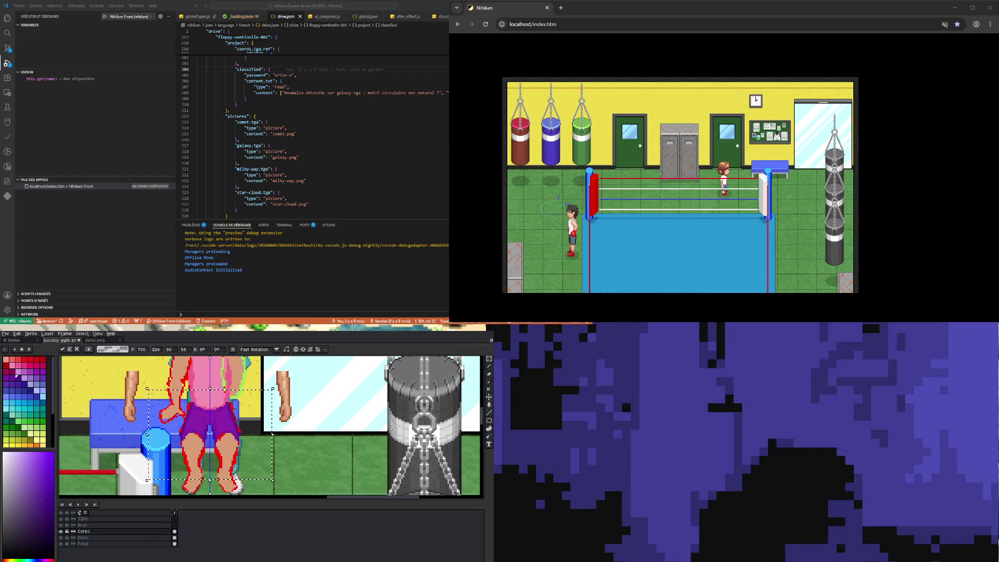
left_click(320, 432)
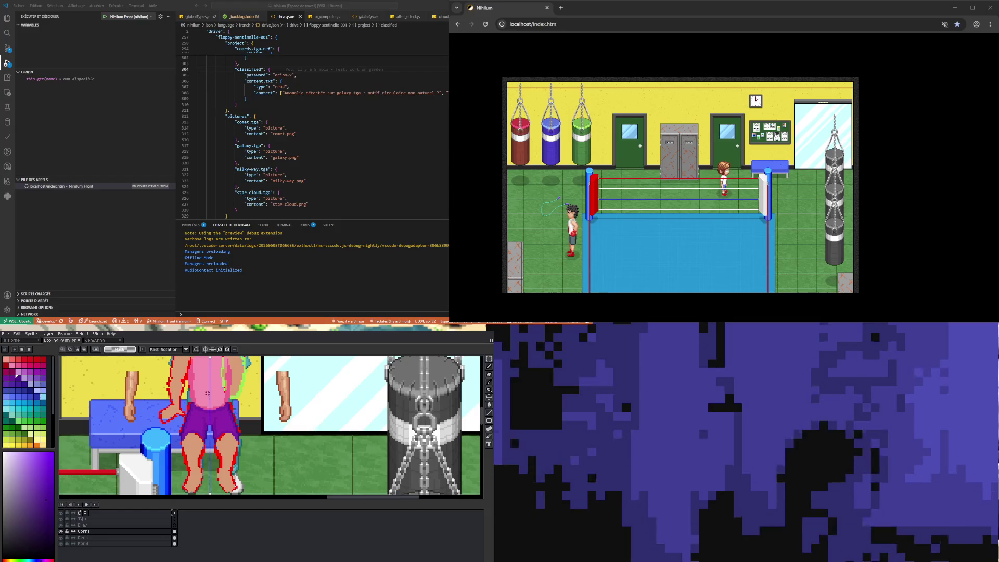
Select and shift the boxer's feet, comparing the result with undo and redo
scroll(208, 394, "down", 5)
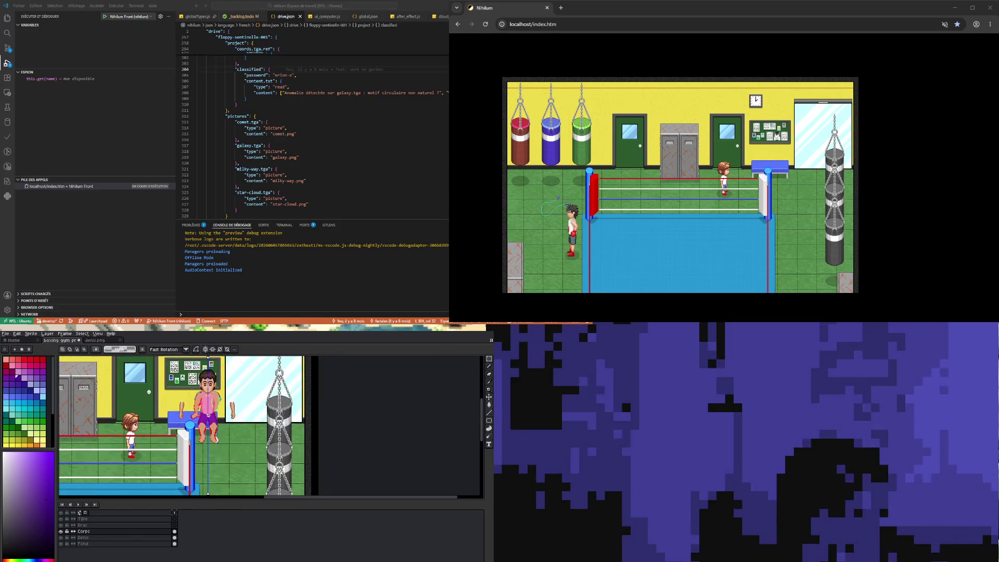
scroll(208, 416, "up", 2)
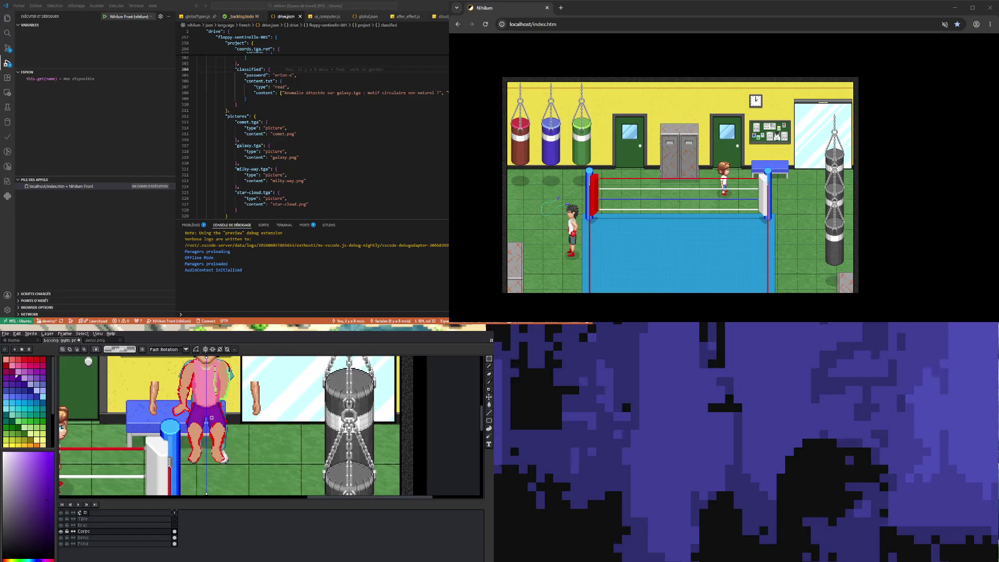
scroll(212, 418, "up", 2)
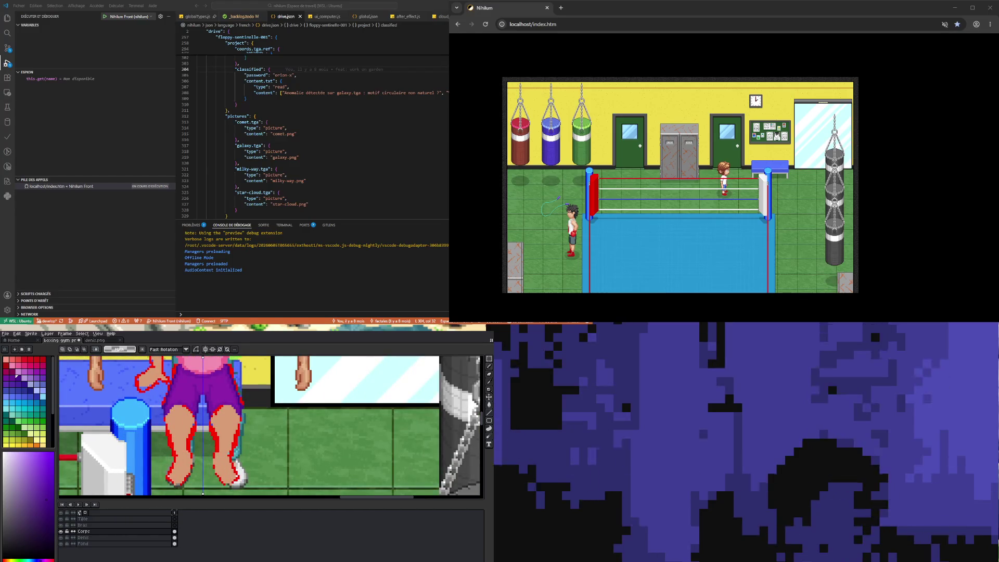
scroll(173, 478, "down", 2)
scroll(173, 477, "up", 3)
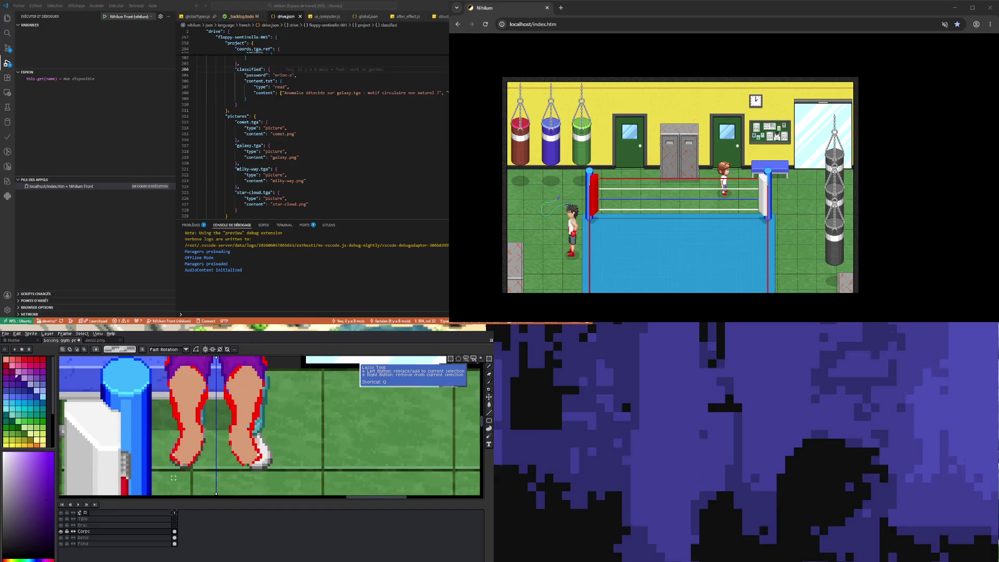
mouse_move(156, 479)
left_mouse_down()
mouse_move(276, 424)
mouse_move(272, 446)
left_mouse_up()
left_click(279, 485)
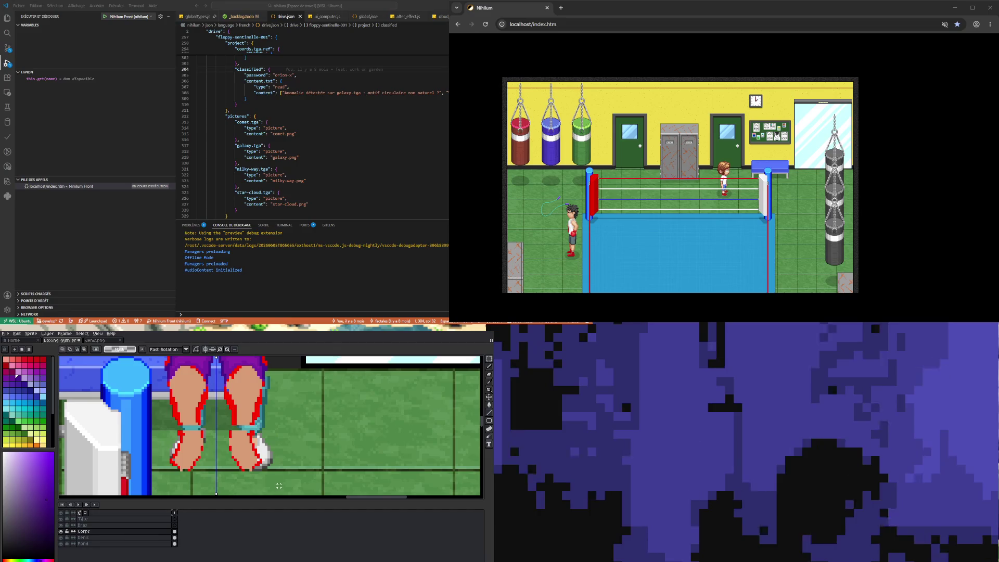
key("ctrl+z")
key("ctrl+shift+z")
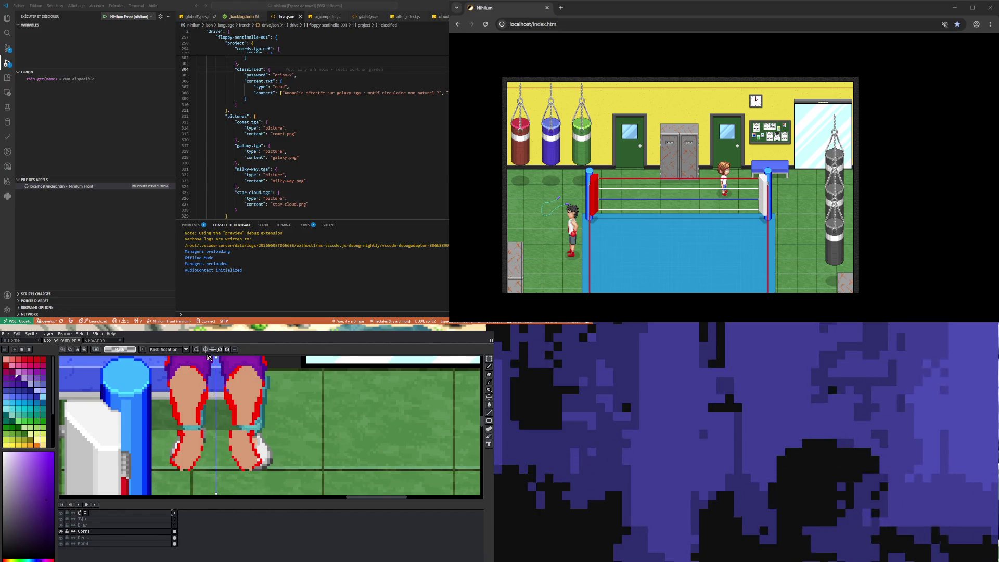
Turn off vertical symmetry, reselect the right and left feet, then deselect
left_click(205, 349)
mouse_move(279, 477)
left_mouse_down()
mouse_move(234, 424)
mouse_move(220, 424)
left_mouse_up()
left_click_drag(165, 476, 211, 427)
key("ctrl+d")
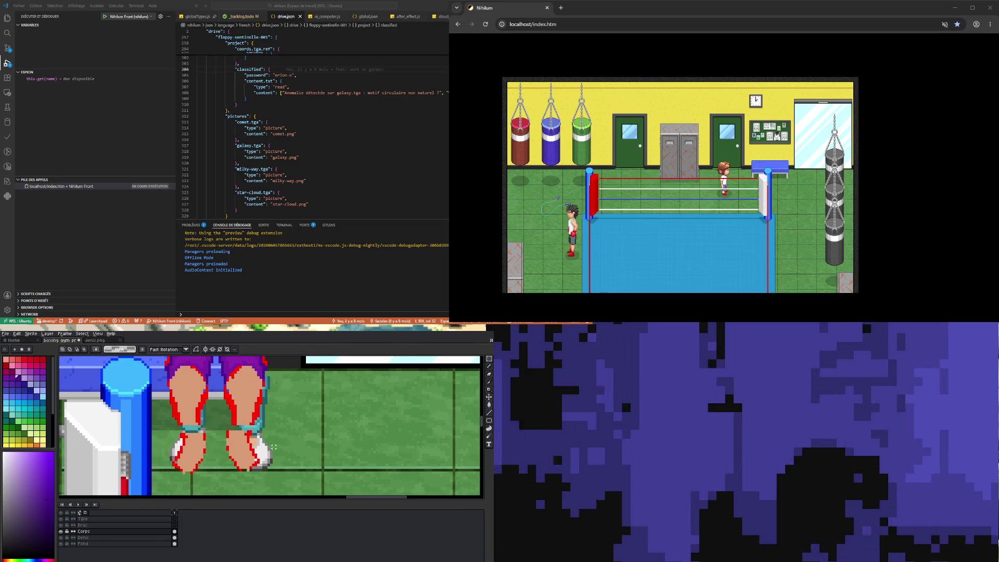
scroll(246, 452, "down", 3)
scroll(255, 462, "down", 1)
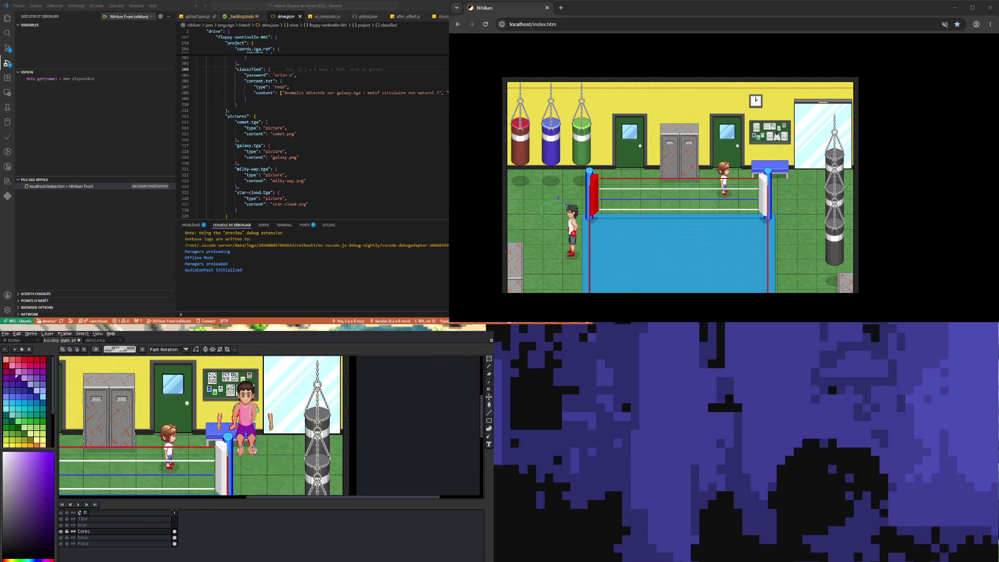
scroll(264, 408, "up", 1)
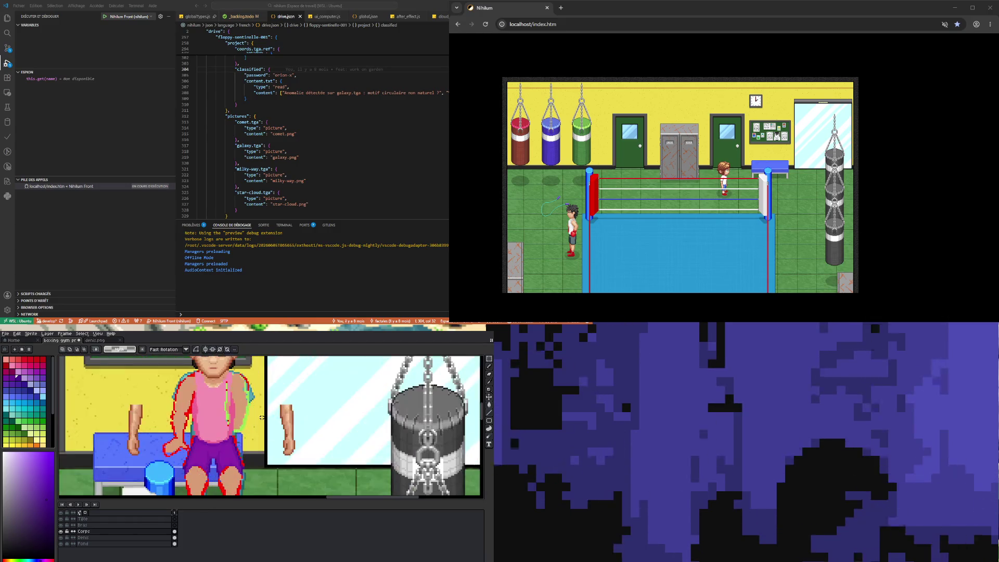
scroll(220, 445, "up", 2)
scroll(221, 446, "down", 2)
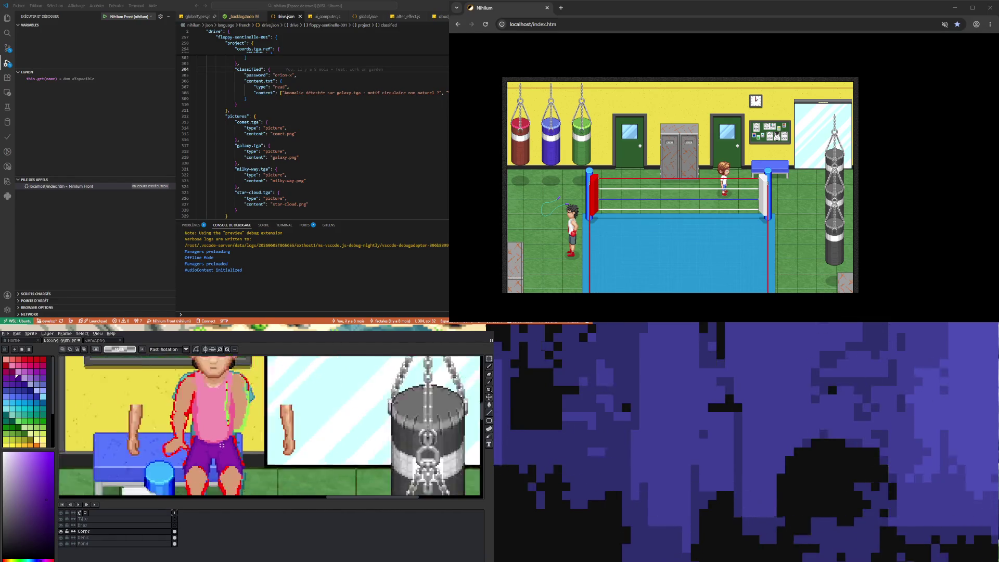
On the Corps layer, sample the legs' tan skin colour and retouch the legs with the Pencil
left_click(175, 532)
scroll(218, 430, "up", 1)
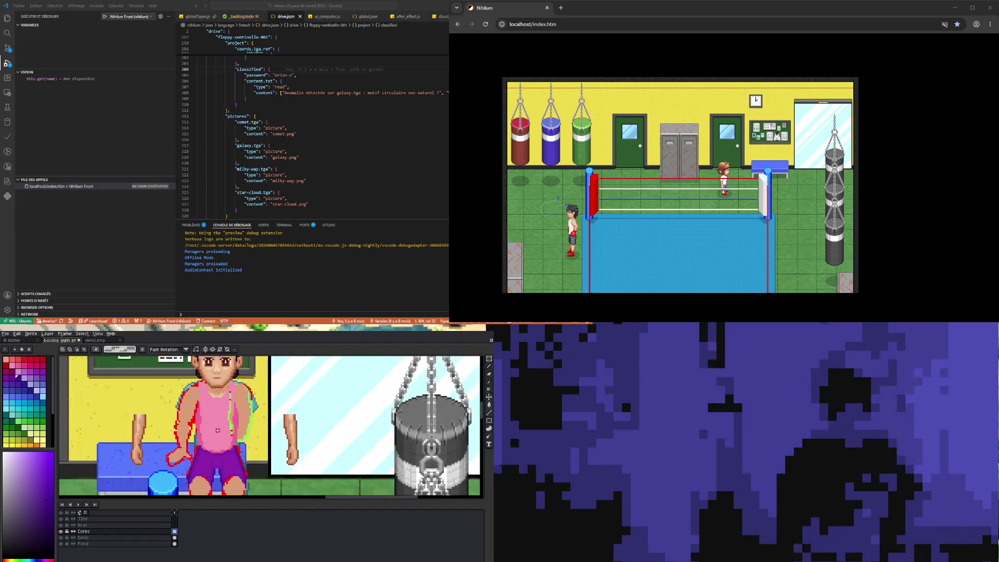
scroll(219, 431, "down", 3)
scroll(235, 438, "up", 2)
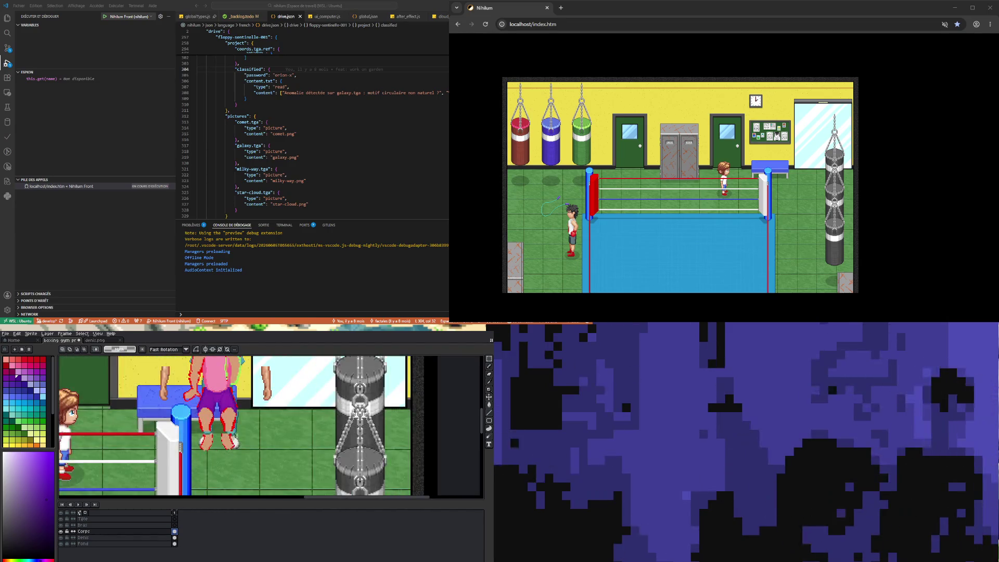
scroll(238, 418, "up", 1)
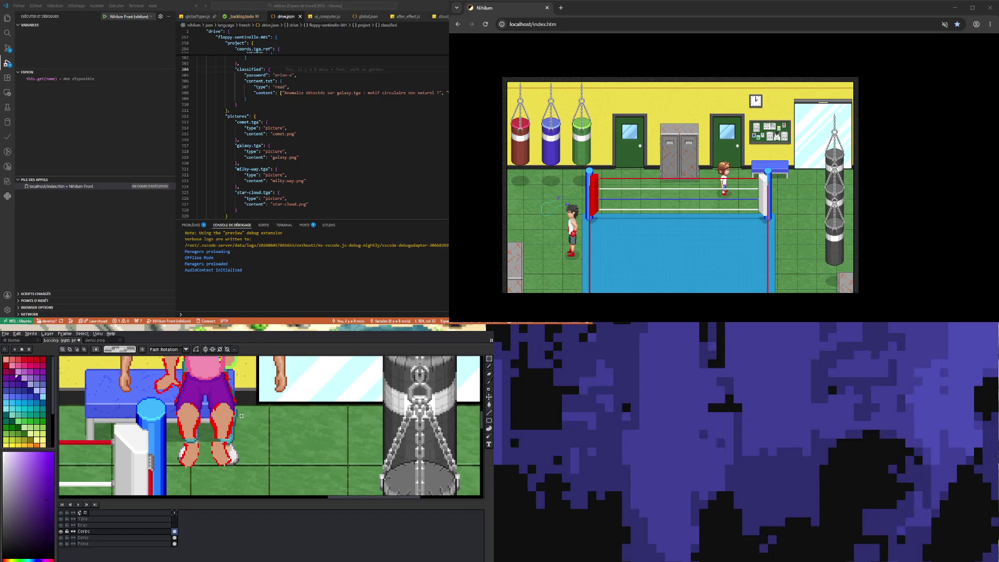
left_click(489, 389)
left_click(222, 424)
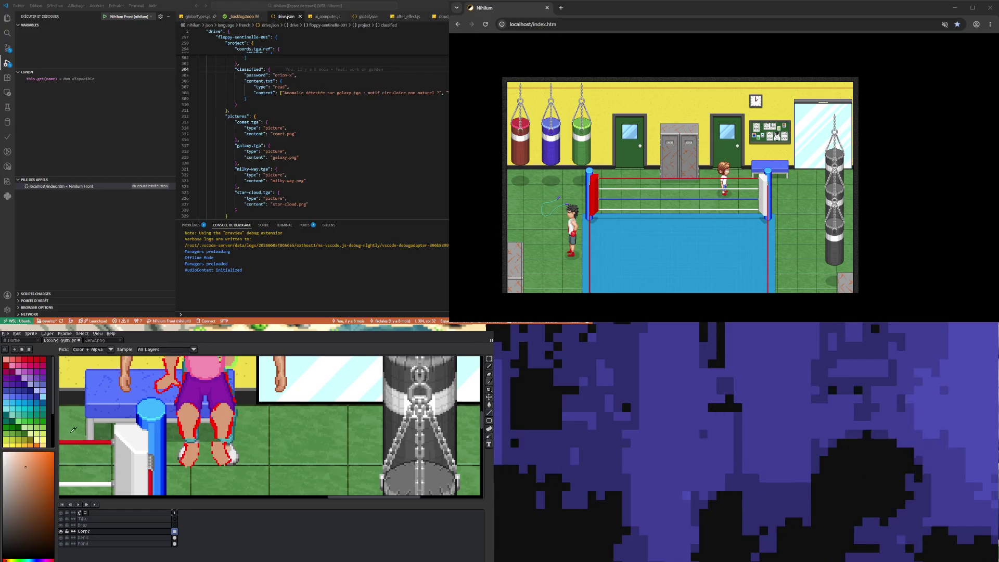
left_click(489, 366)
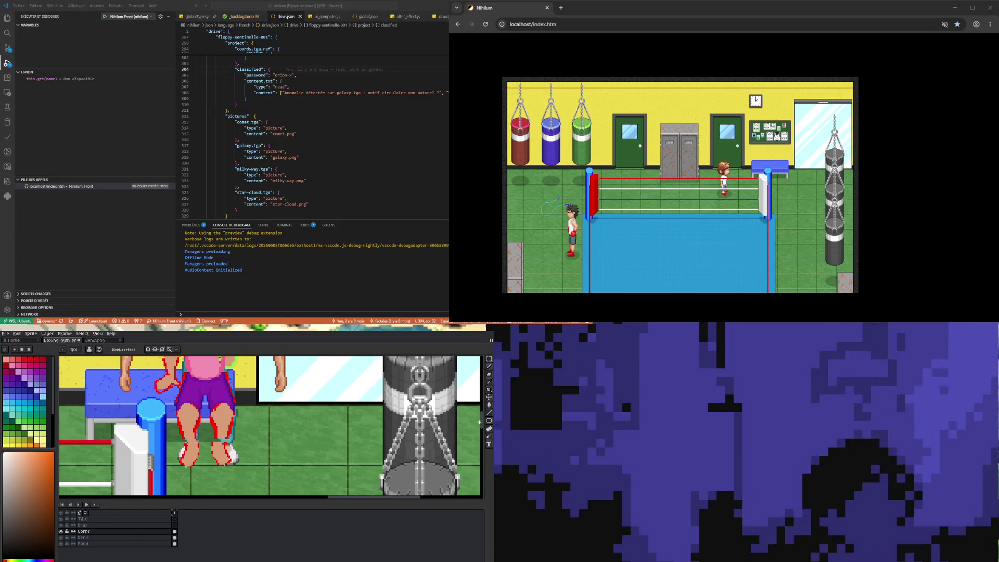
Draw a darker pink centre line down the shirt, then resample the shirt's pink
scroll(479, 424, "up", 3)
scroll(487, 418, "up", 2)
scroll(488, 417, "down", 2)
scroll(489, 415, "up", 2)
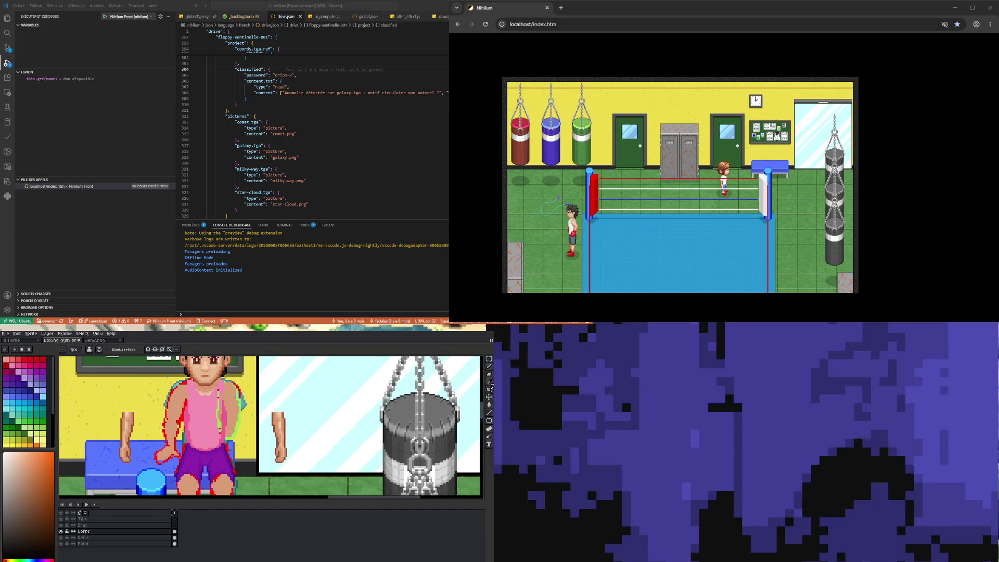
left_click(490, 388)
left_click(39, 366)
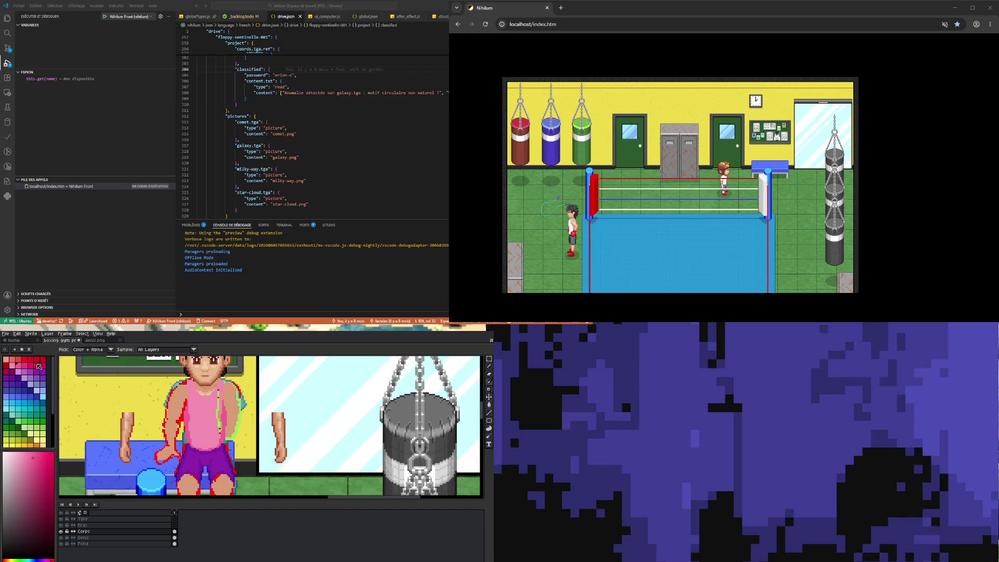
left_click(31, 366)
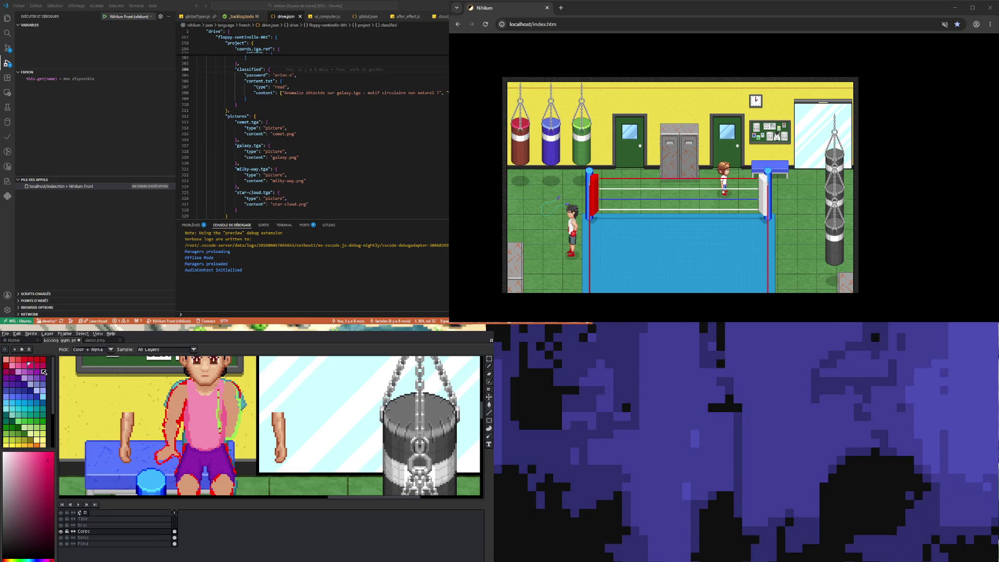
left_click(489, 367)
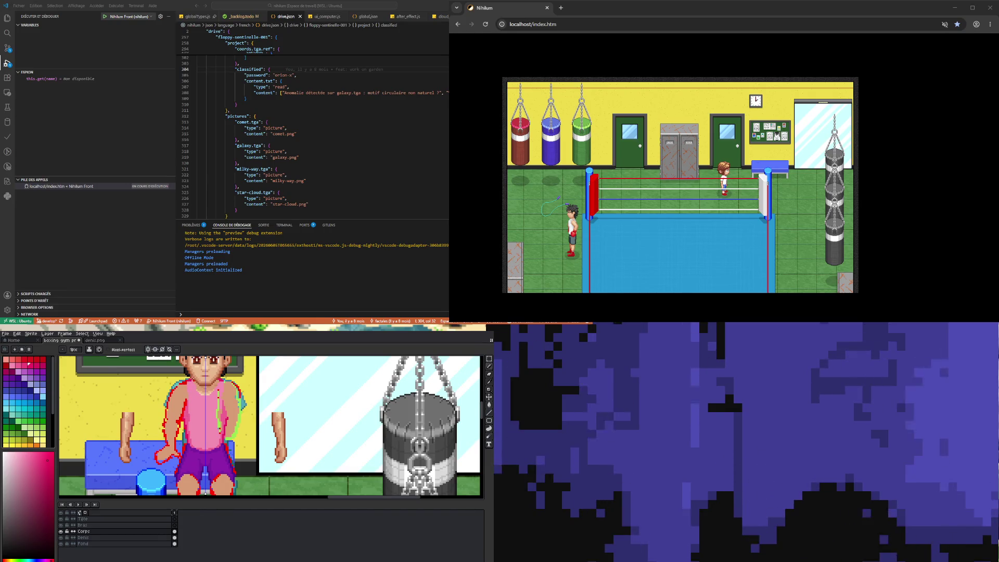
key("i")
left_click(193, 409)
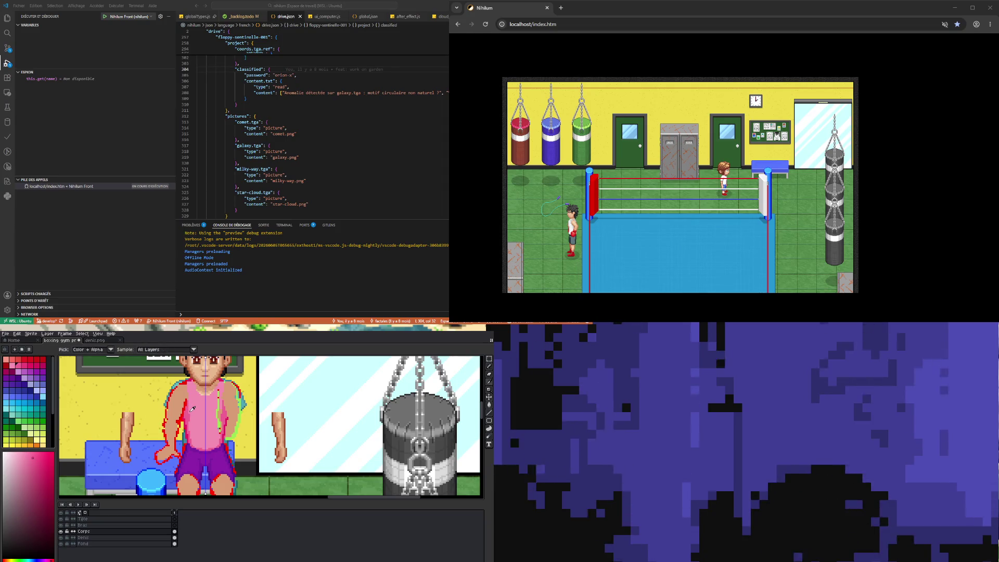
Dismiss Frame Properties with Esc and darken the shirt's centre line with the Pencil
key("p")
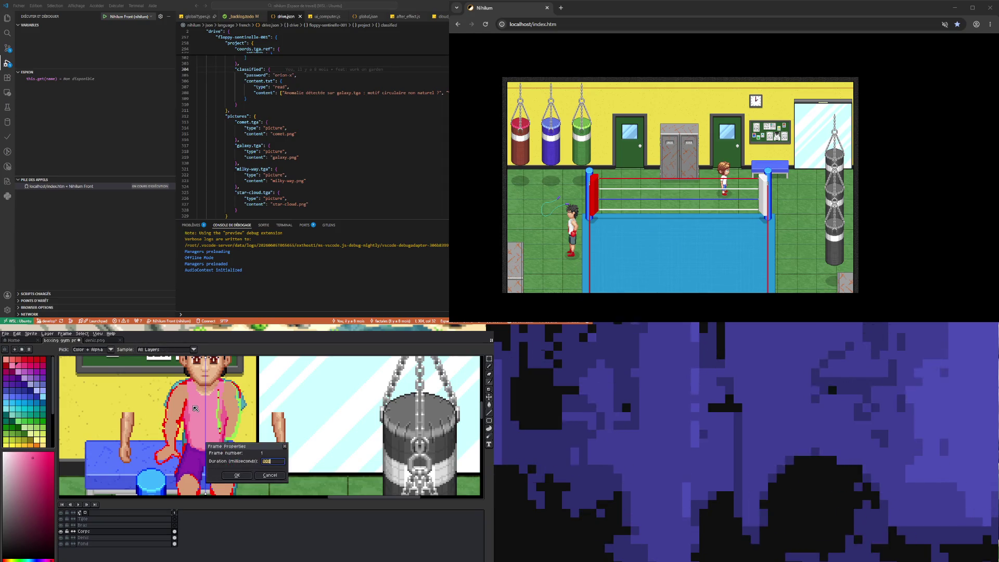
key("Escape")
key("b")
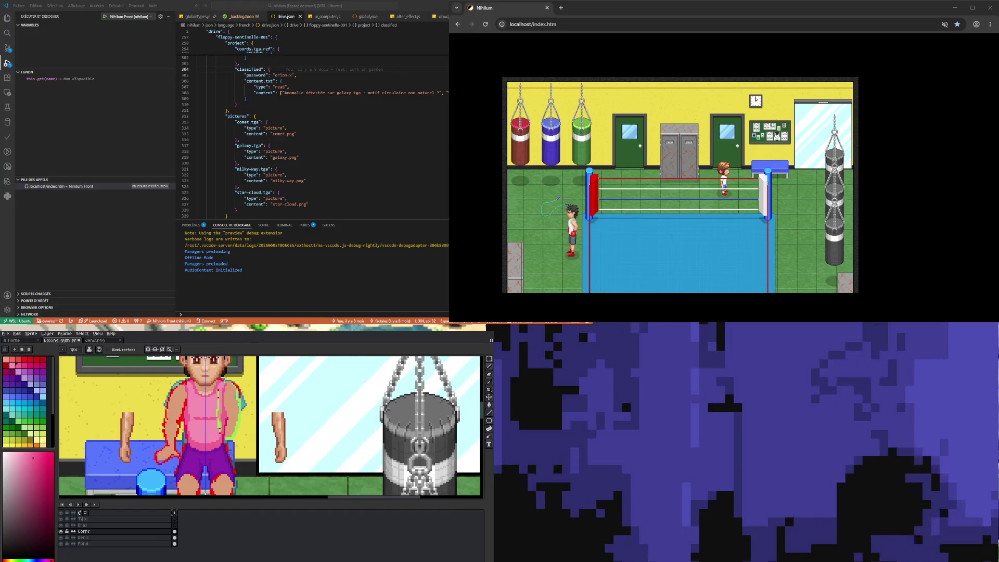
Shade the shoulders beside the shirt with pink and red swatches and sampled body colours
left_click(12, 365)
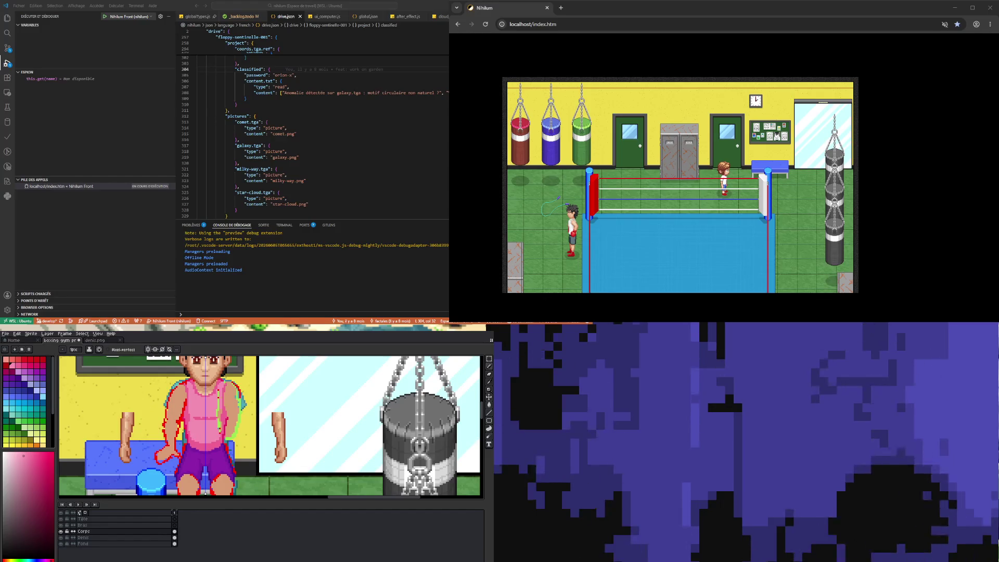
left_click(16, 366)
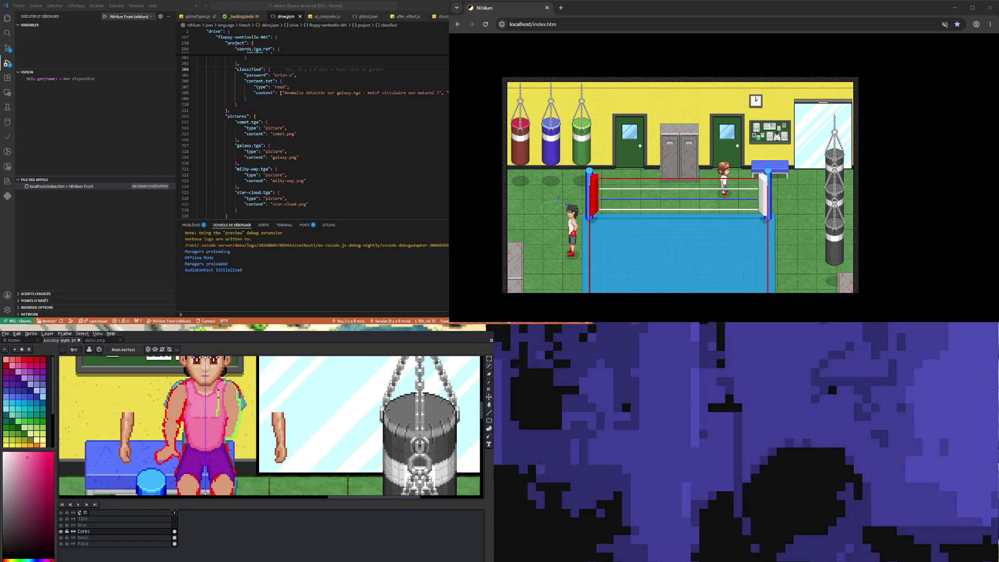
key("i")
left_click(192, 403)
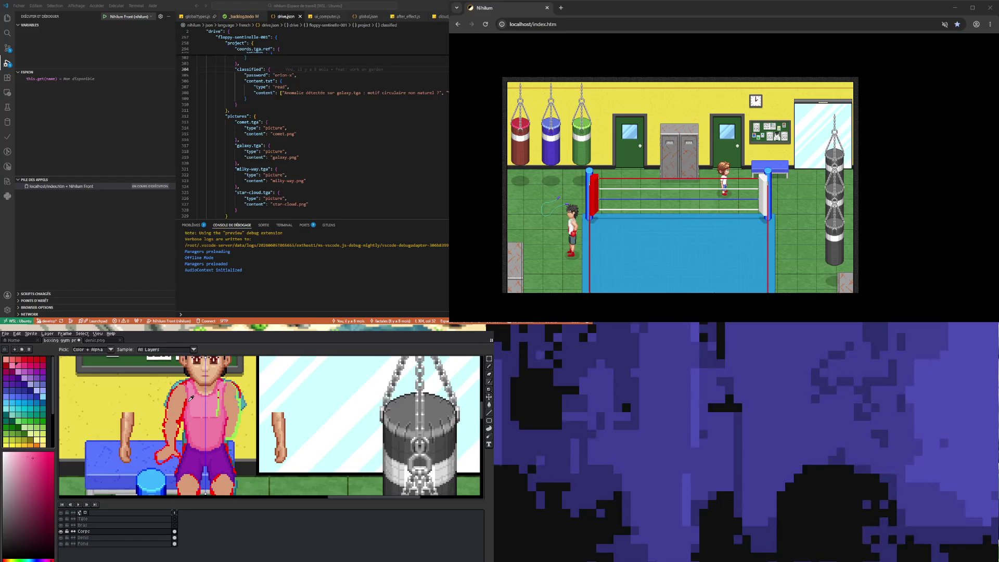
key("b")
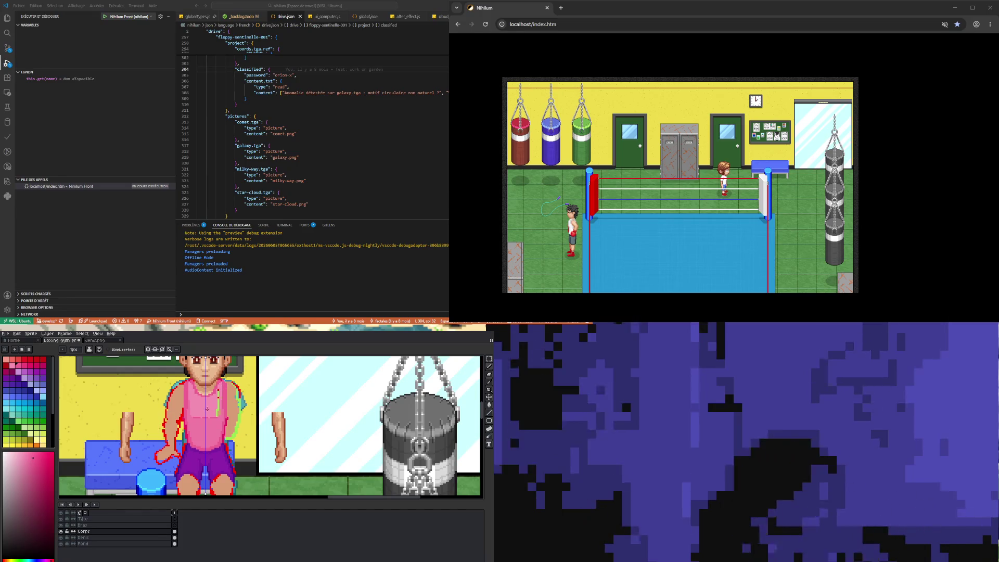
left_click(202, 407, "alt")
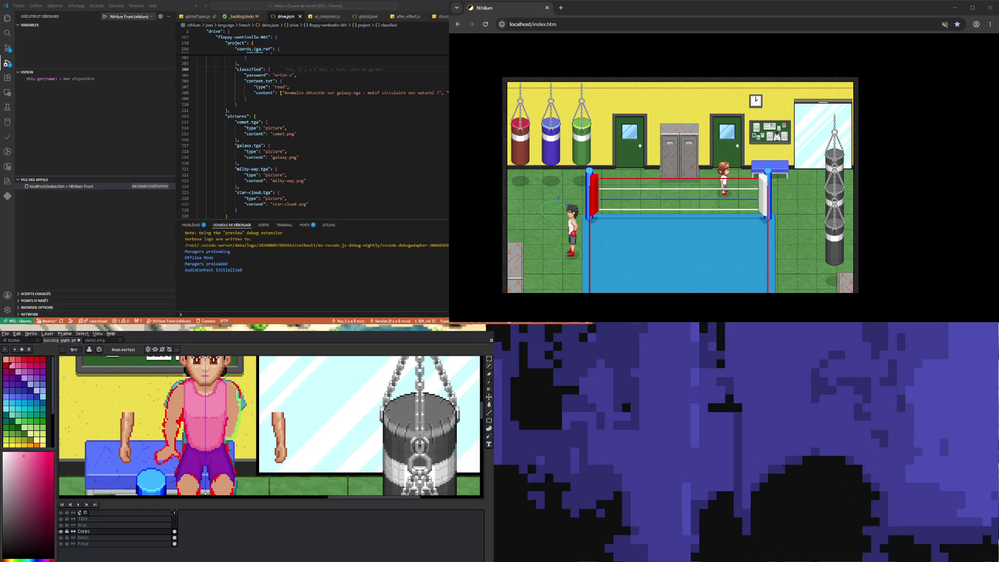
Sample skin tones from the arms and repaint the arm shading, dismissing Frame Properties
key("i")
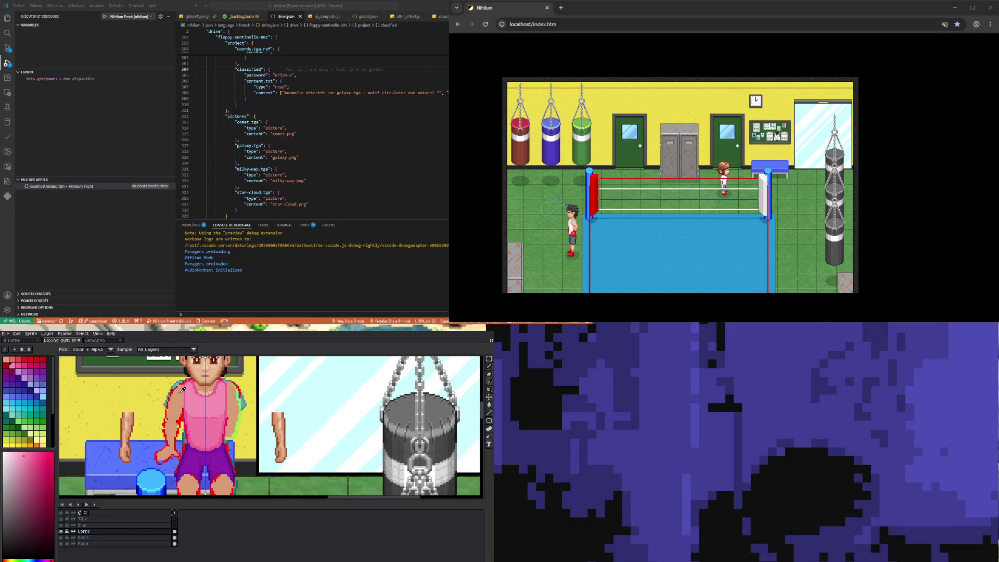
left_click(181, 392)
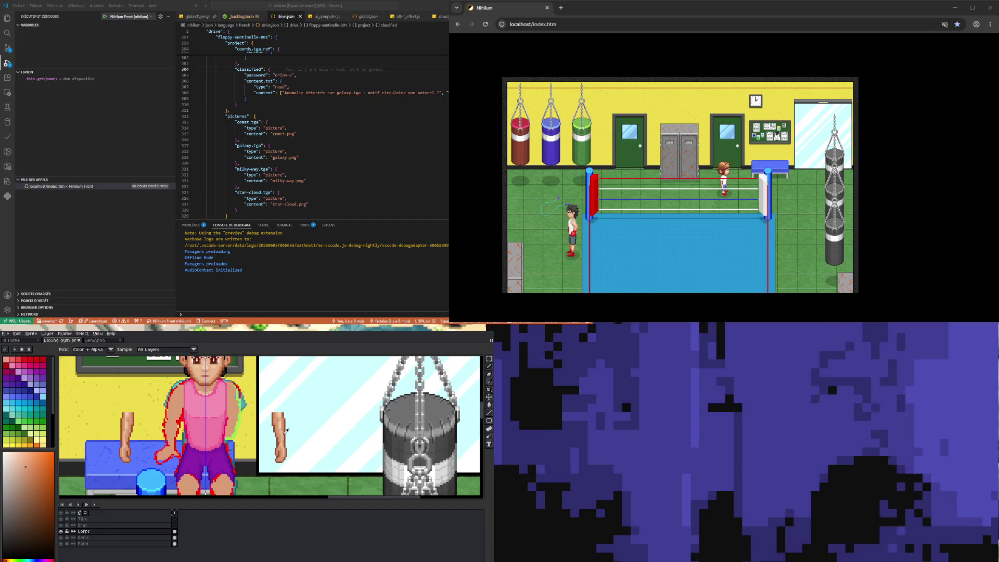
left_click(489, 367)
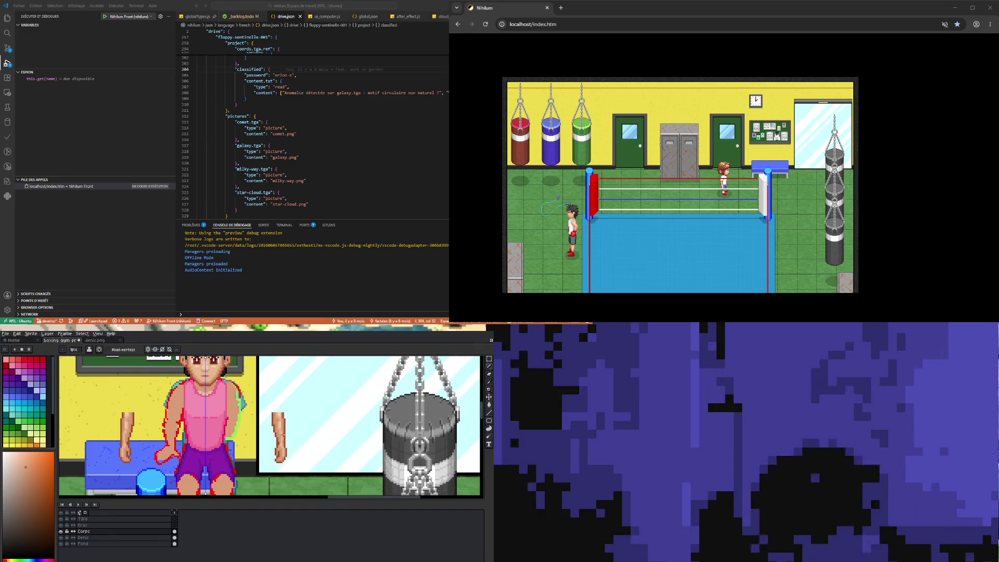
key("i")
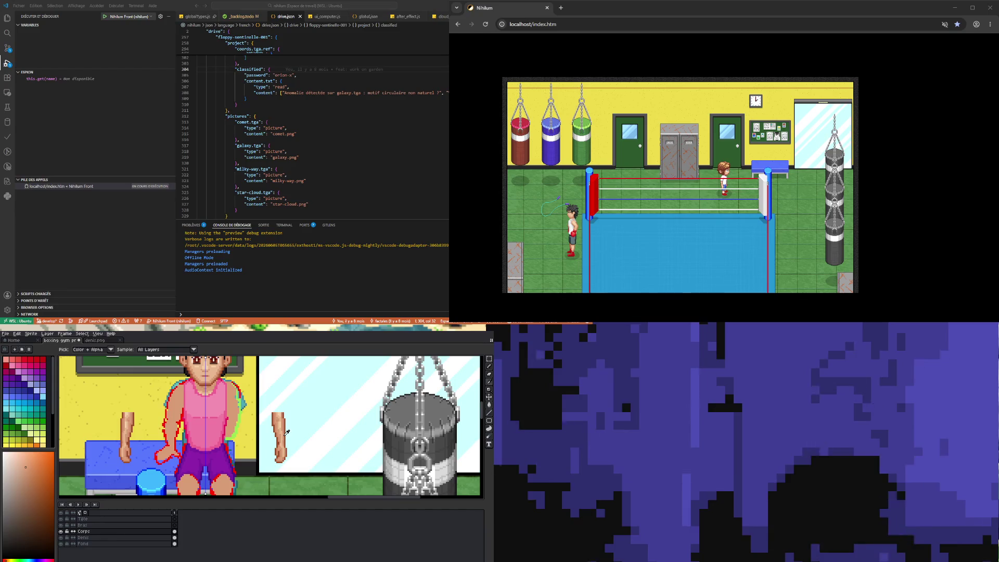
key("p")
key("Escape")
key("b")
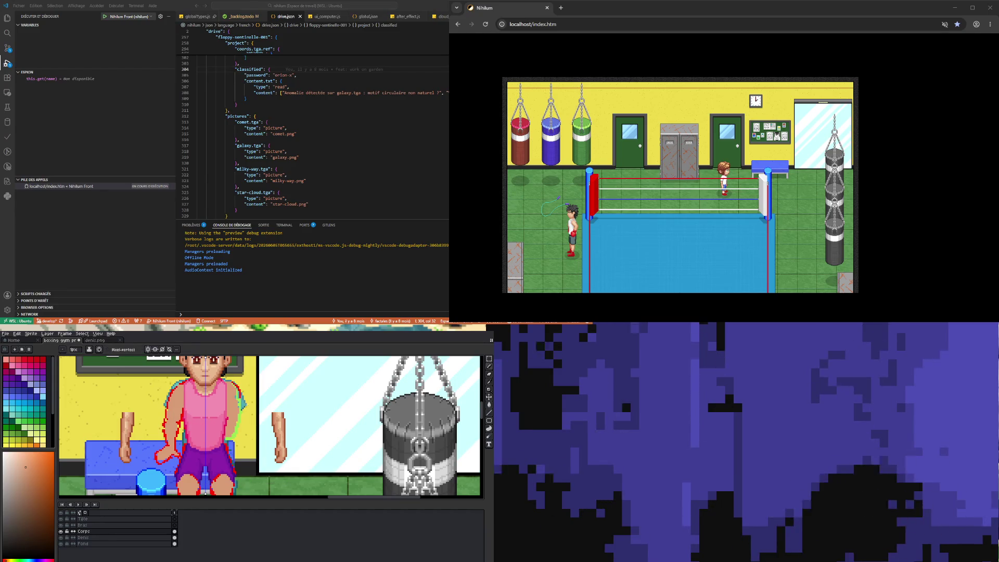
key("i")
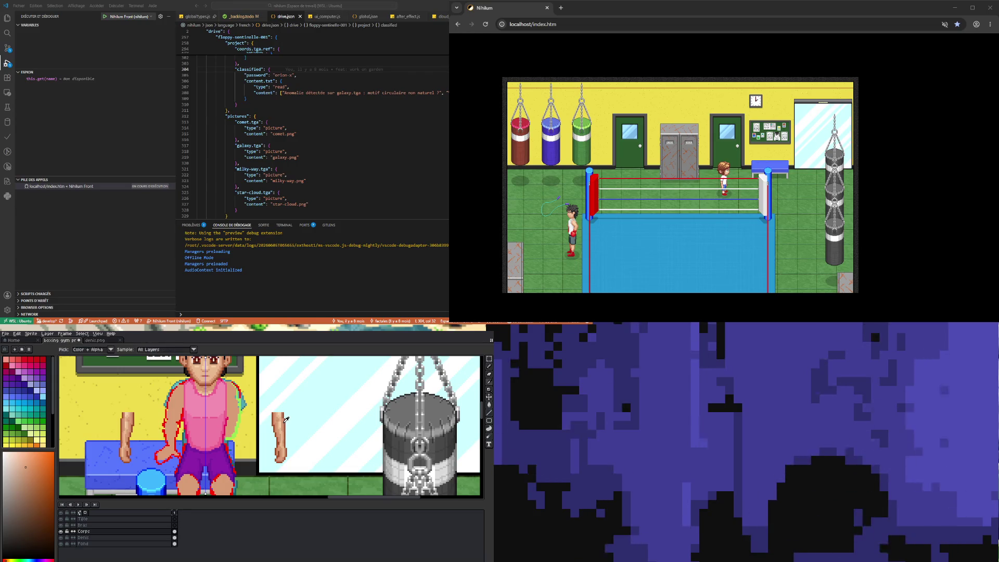
left_click(286, 421)
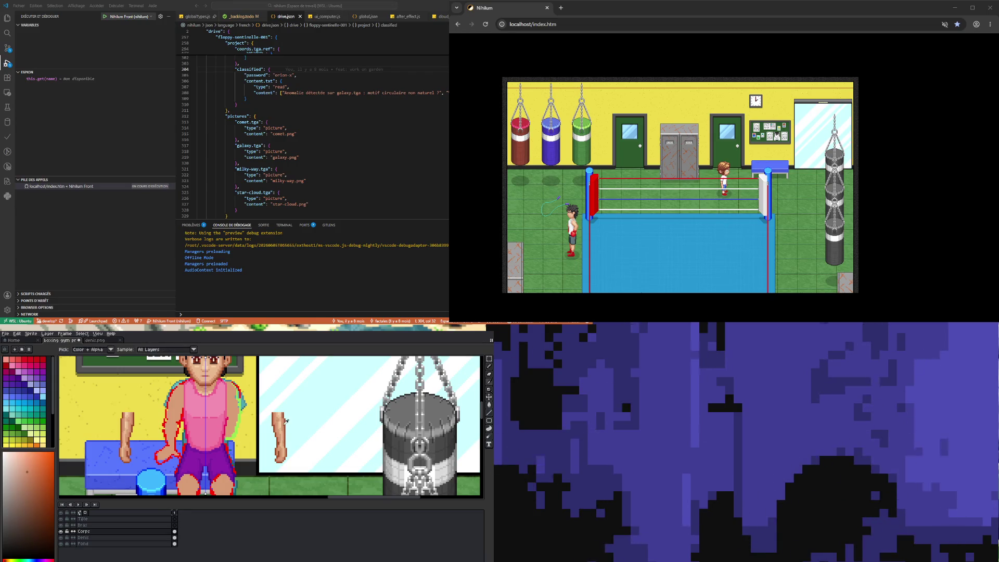
key("b")
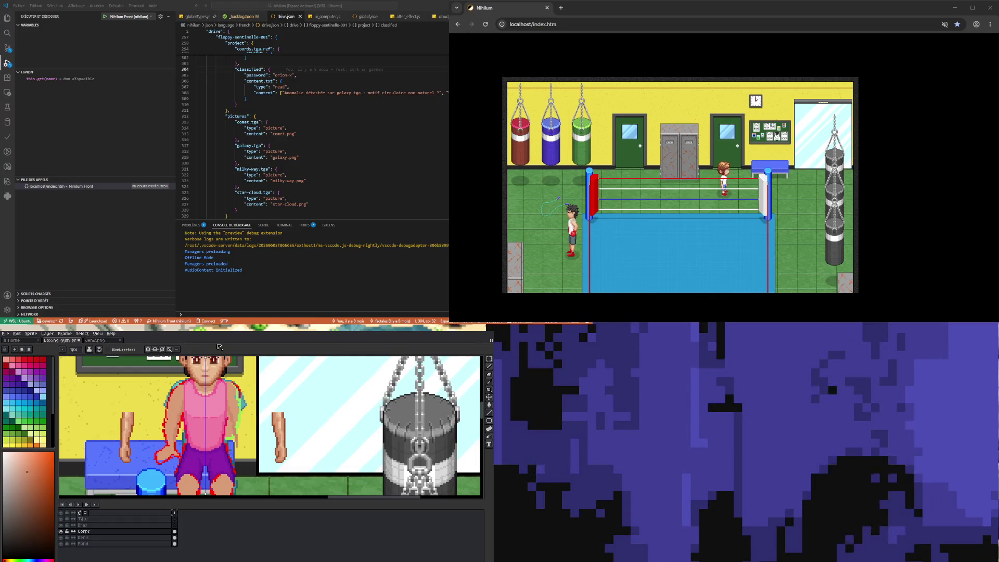
Sample a darker arm shade and fill the arms with skin tone, shading along the shirt edges
key("i")
left_click(288, 424)
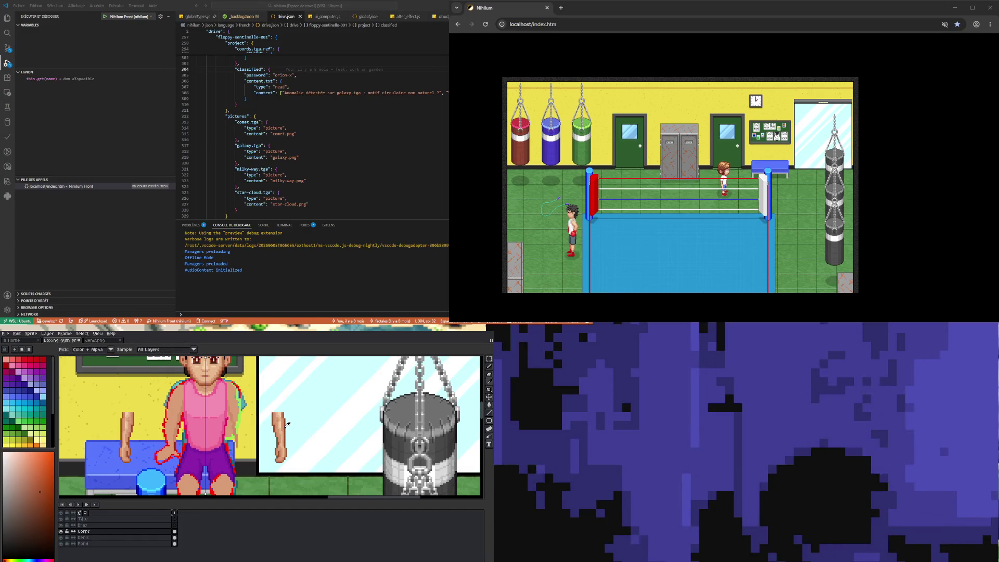
key("b")
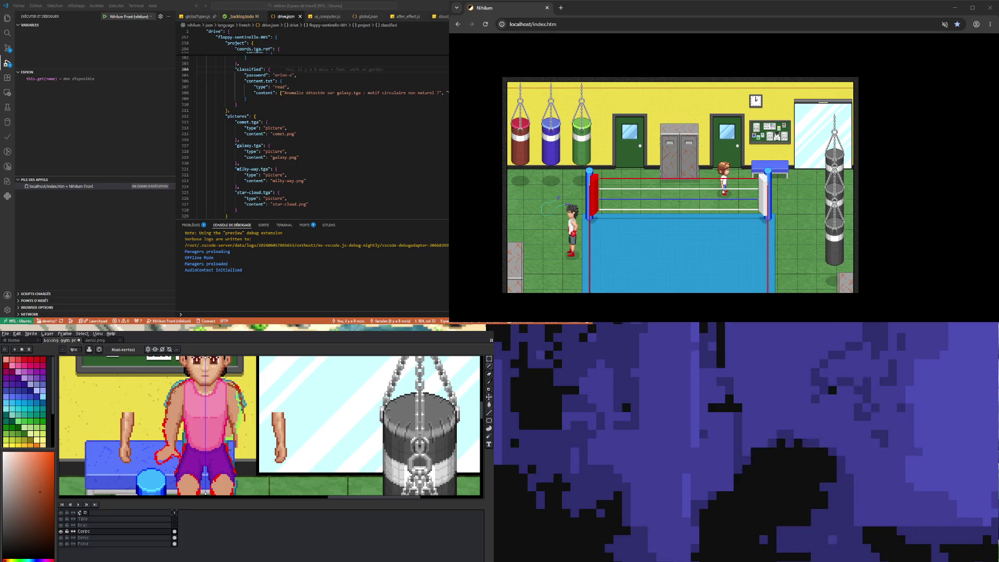
key("v")
key("b")
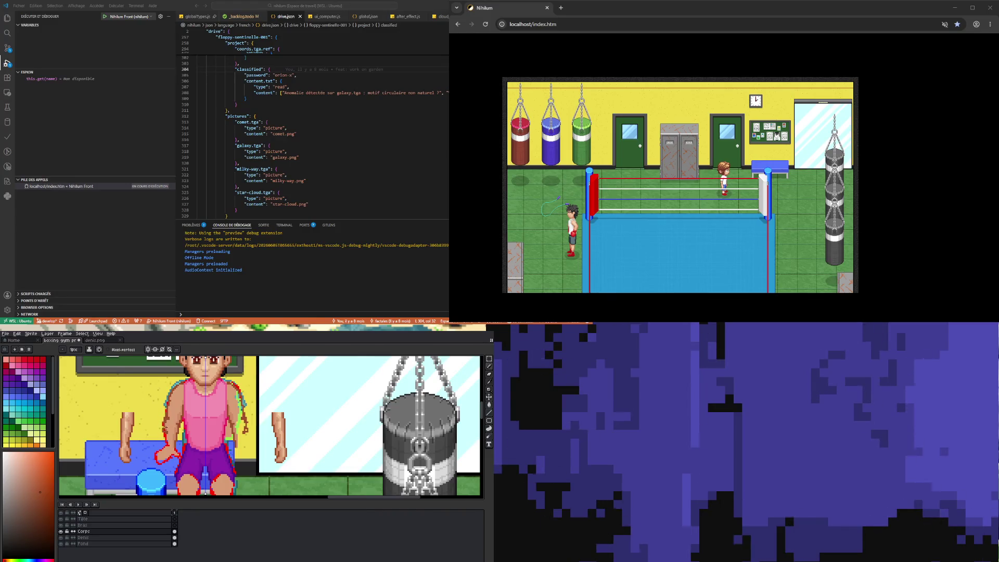
key("v")
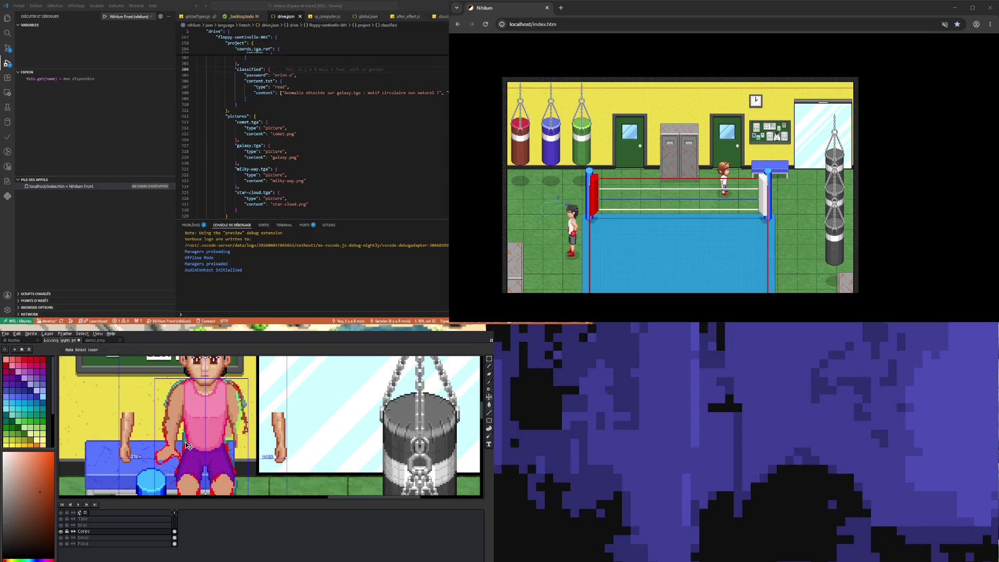
key("b")
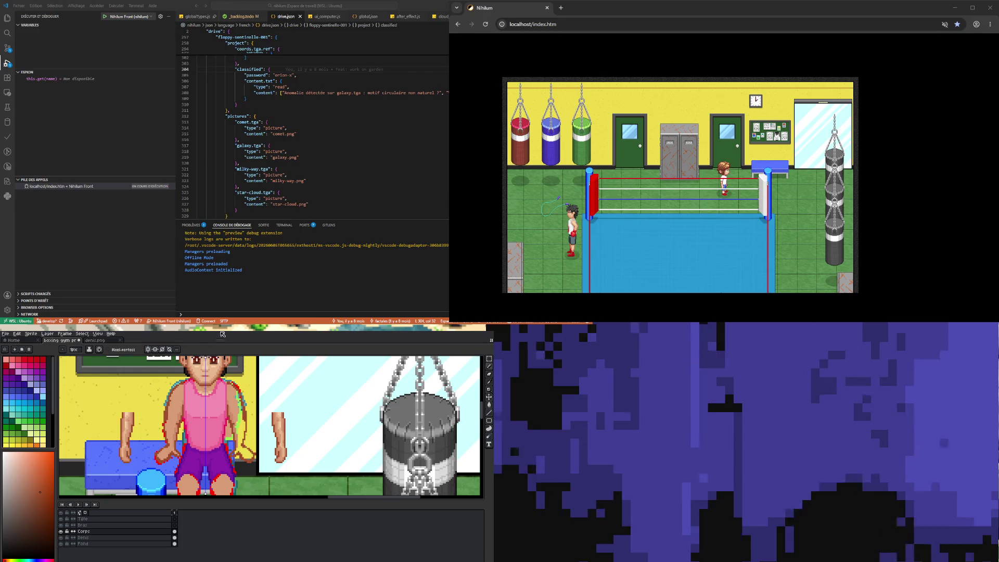
Sample arm skin tones and shade the shoulders and biceps darker with the Pencil
key("i")
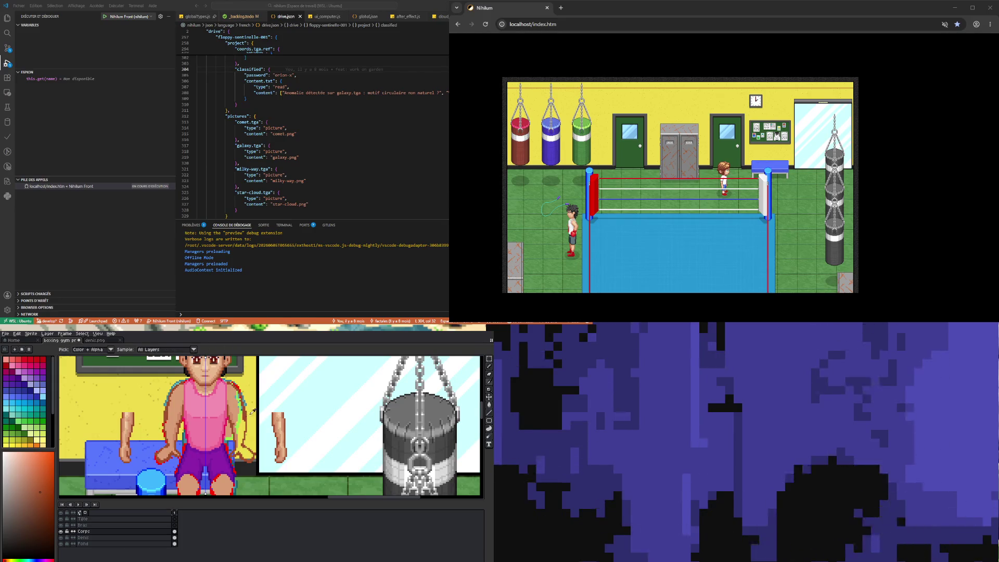
left_click(281, 423, "alt")
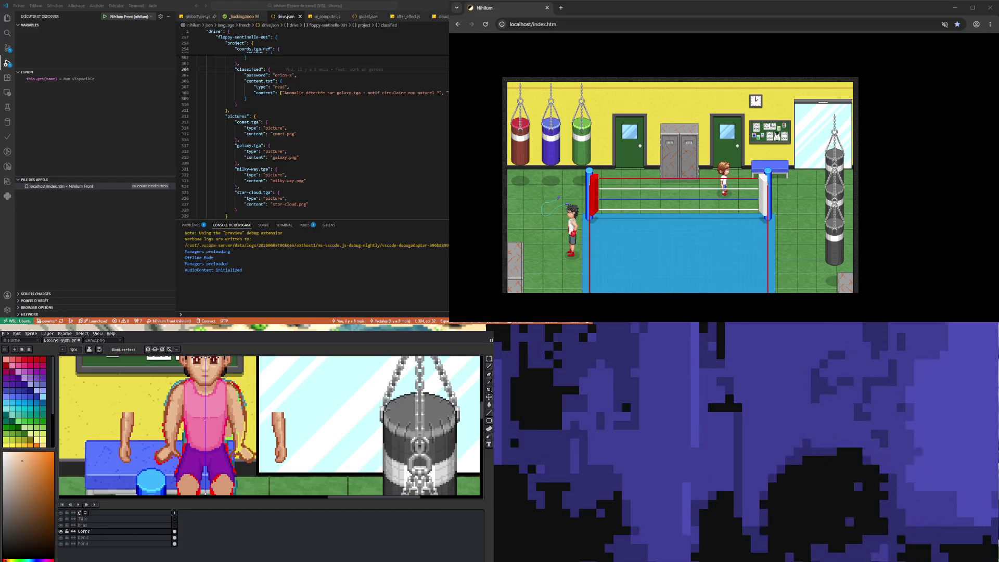
key("i")
left_click(186, 403)
key("b")
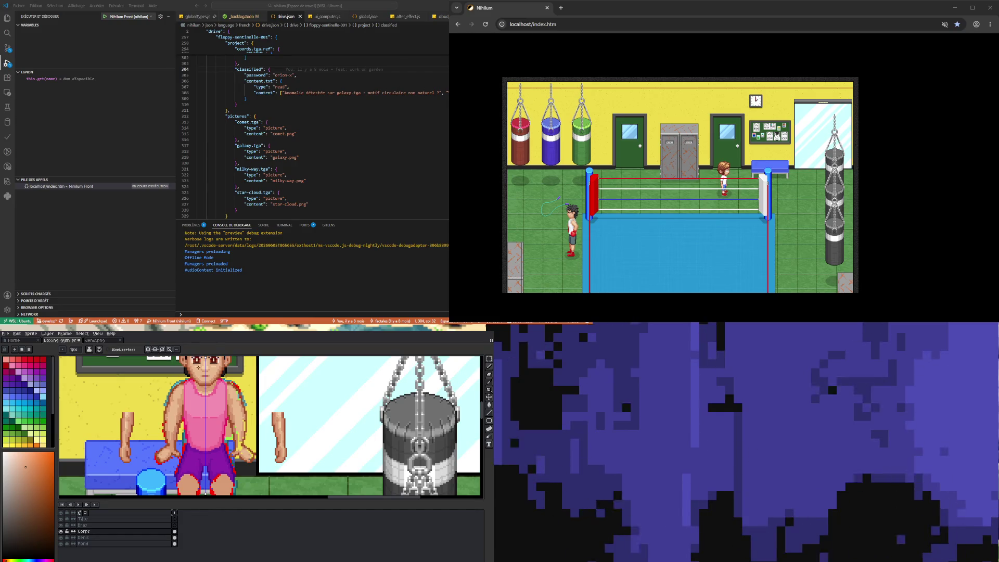
key("b")
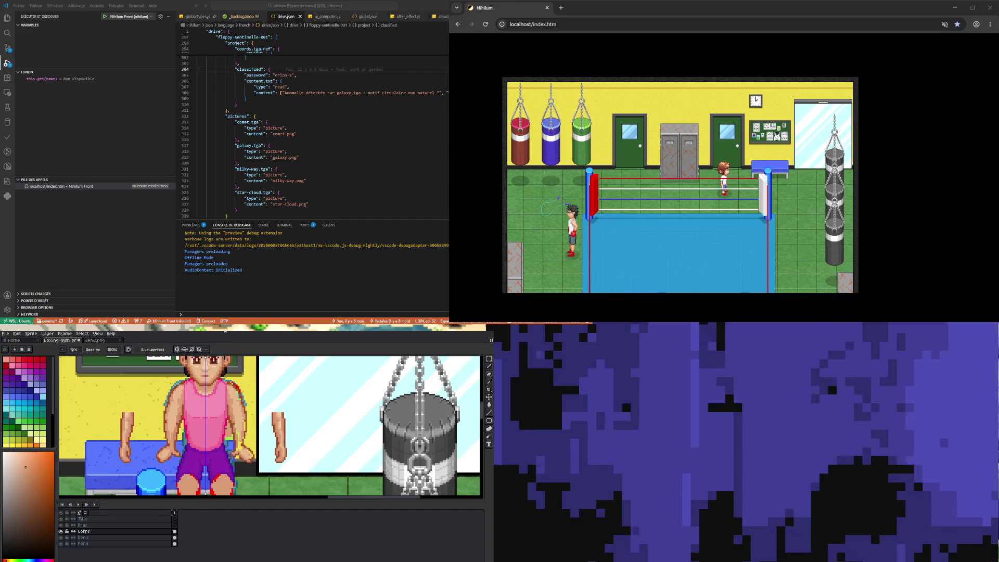
key("i")
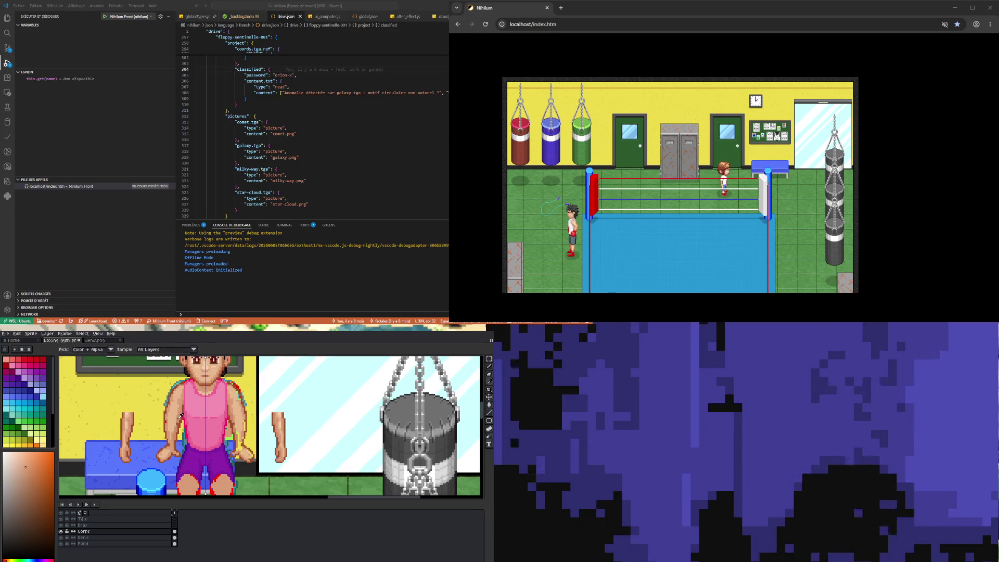
Refine the muscle shading on both arms with additional sampled skin tones
key("b")
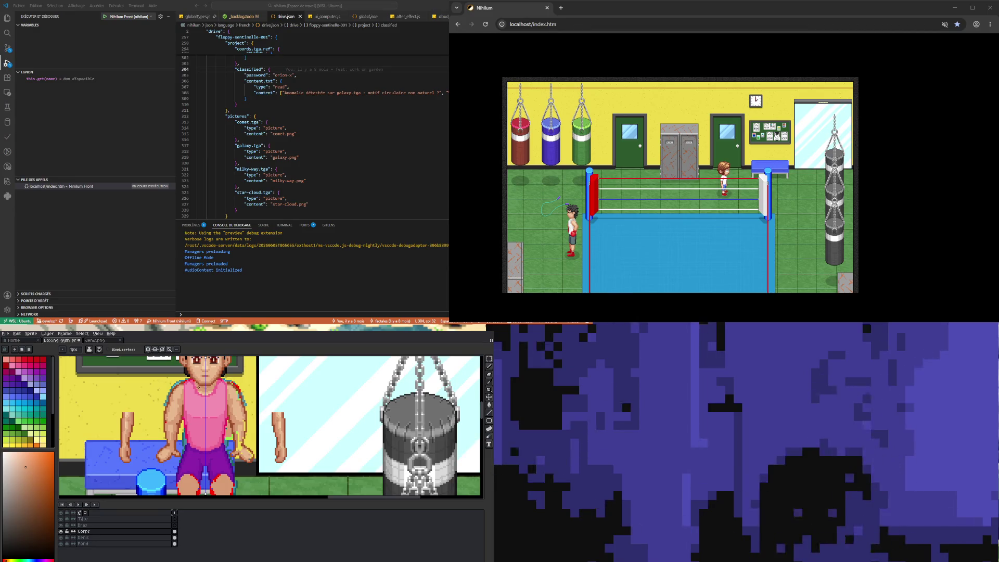
key("i")
key("b")
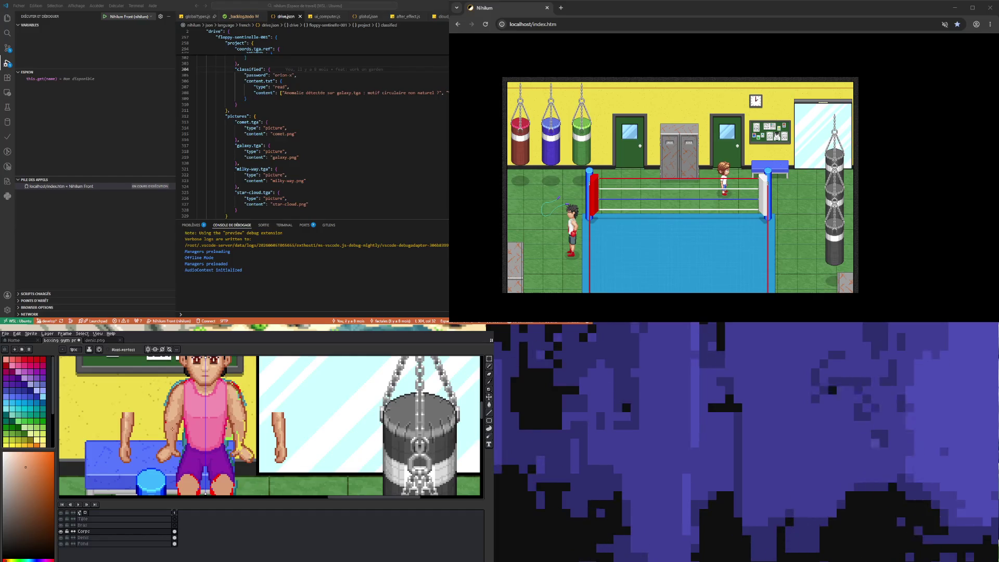
key("i")
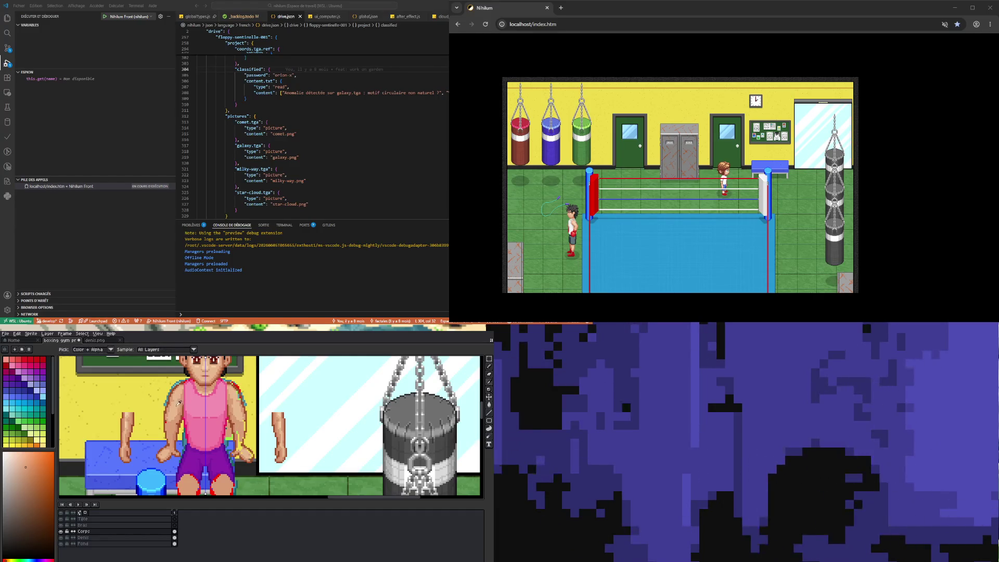
left_click(176, 408)
key("b")
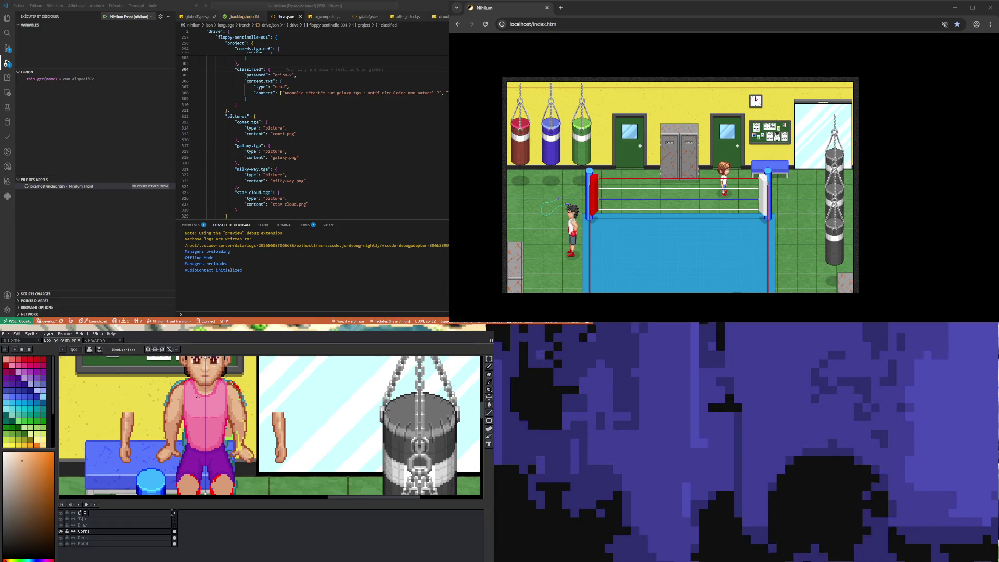
Restore the selection around both hands with the Rectangular Marquee
left_click(488, 359)
key("ctrl+shift+d")
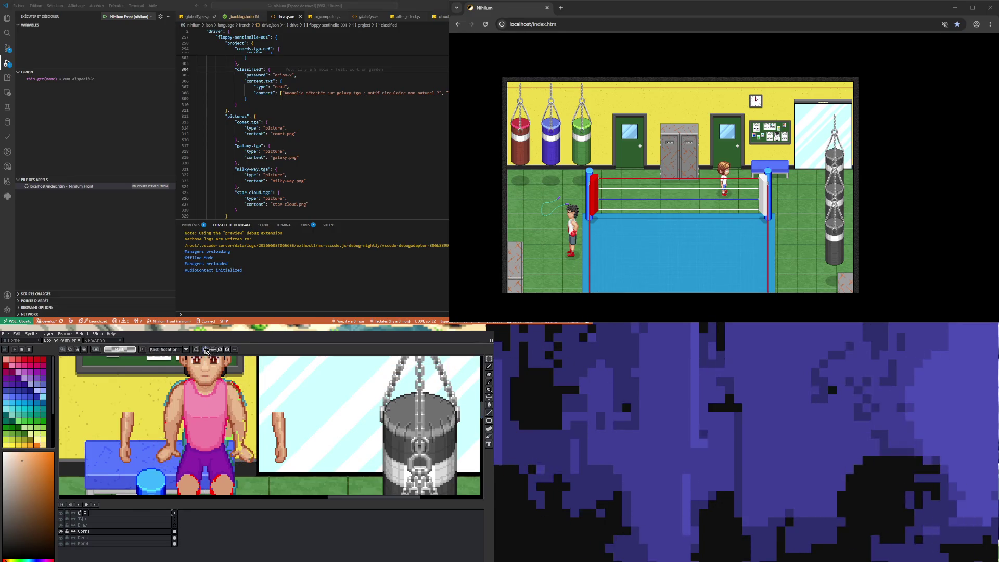
left_click(489, 366)
Lasso the left forearm, nudge it right and up, and rotate it about -9° toward the body
left_click_drag(160, 418, 153, 457)
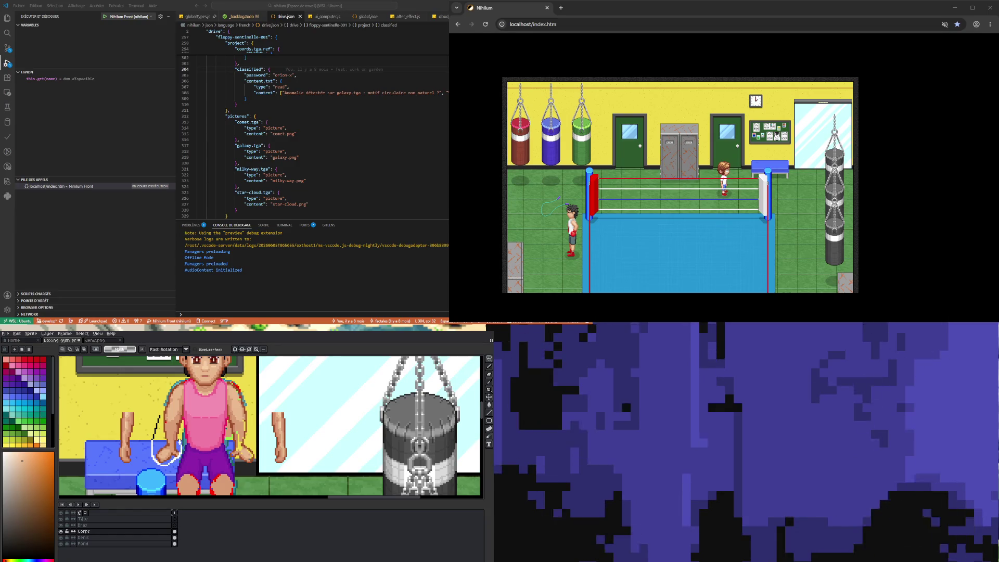
left_click_drag(172, 423, 156, 414)
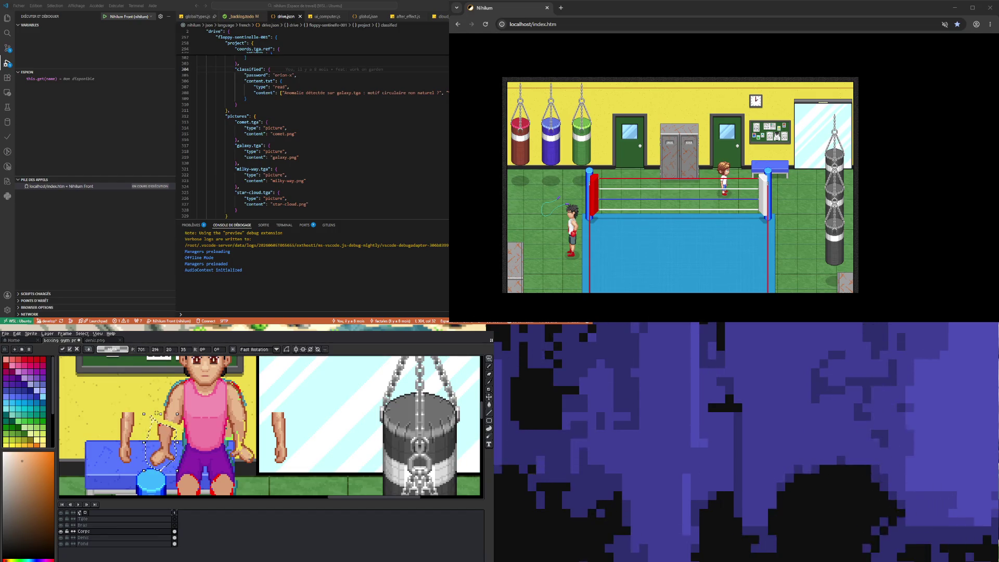
key("Right")
key("Right")
key("Up")
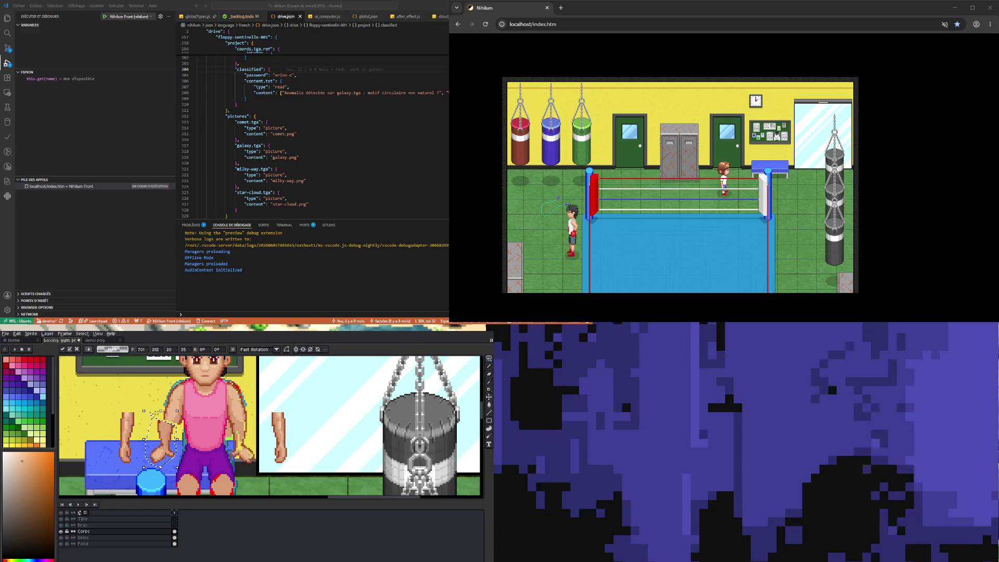
left_click_drag(154, 414, 155, 415)
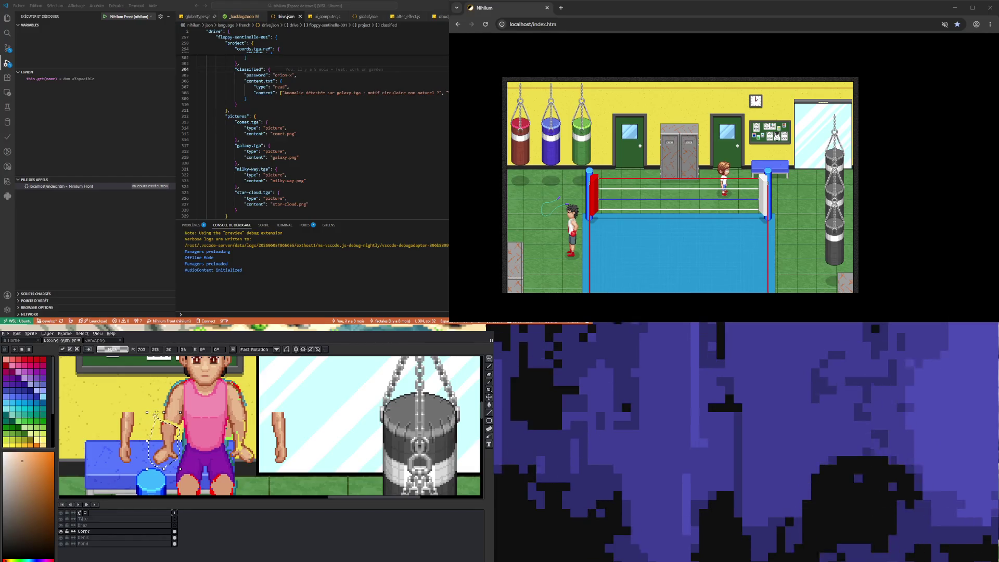
key("ctrl+d")
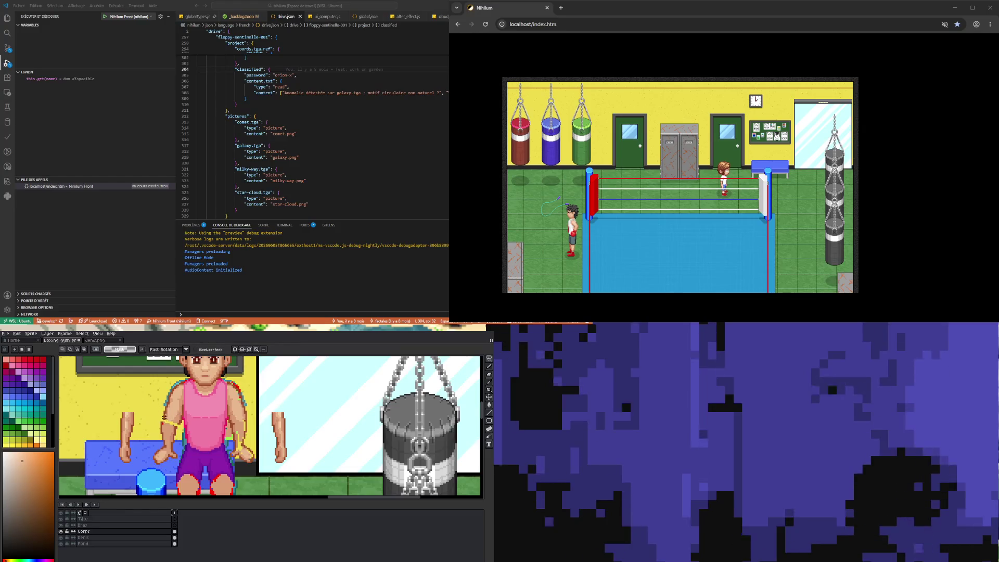
left_click_drag(173, 424, 181, 381)
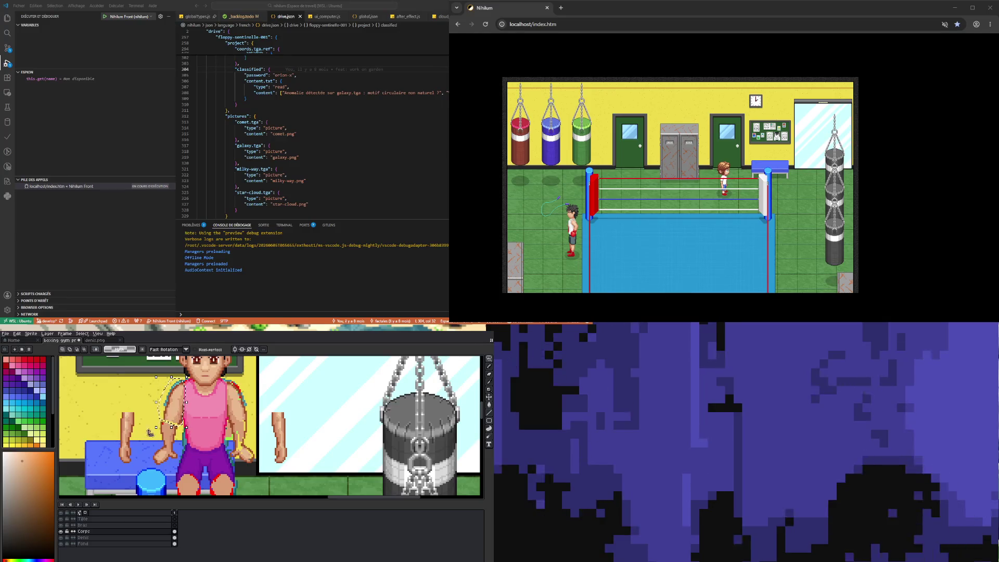
left_click_drag(155, 431, 150, 426)
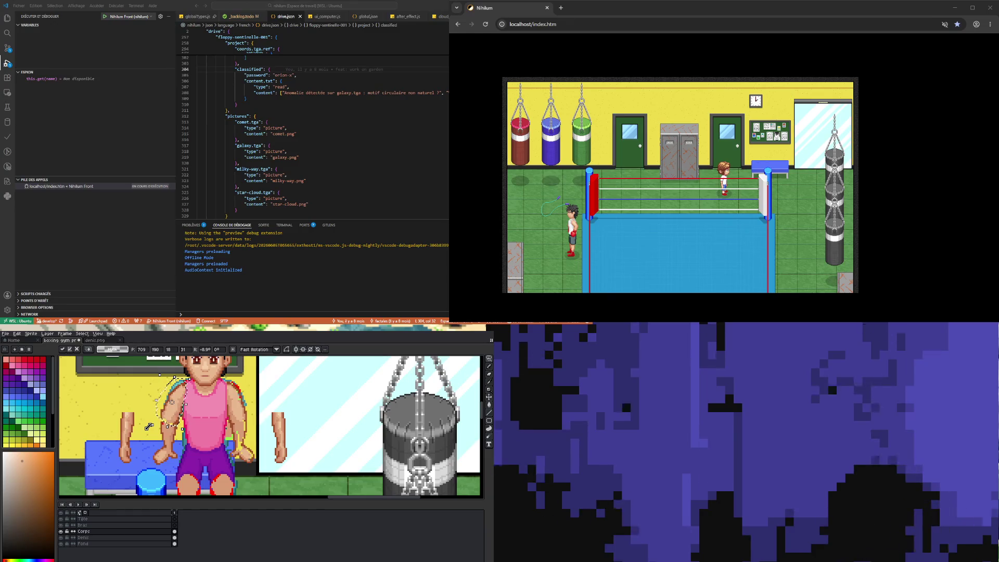
key("ctrl+d")
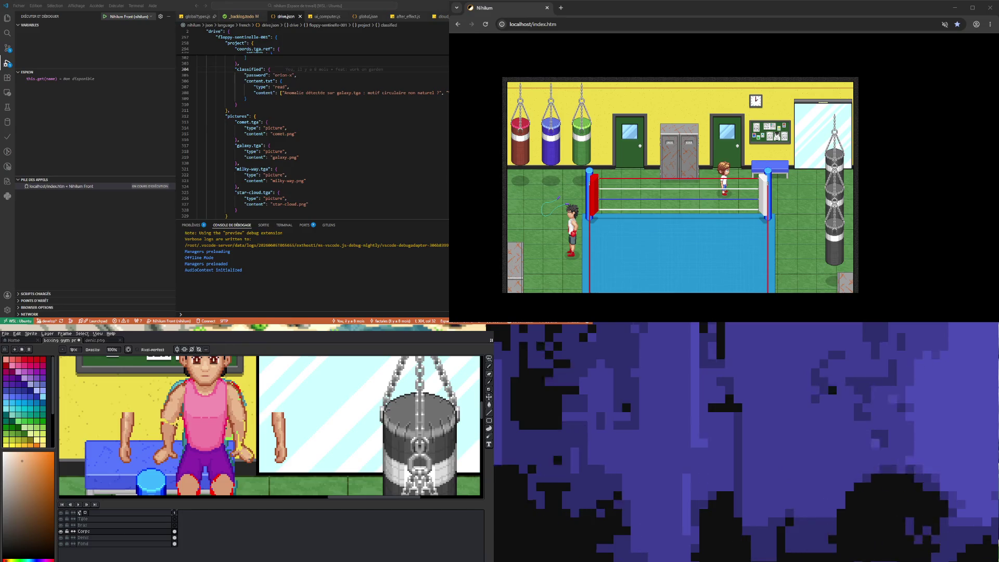
Sample a colour from the sprite and retouch the repositioned forearm with the Pencil
key("i")
left_click(176, 430)
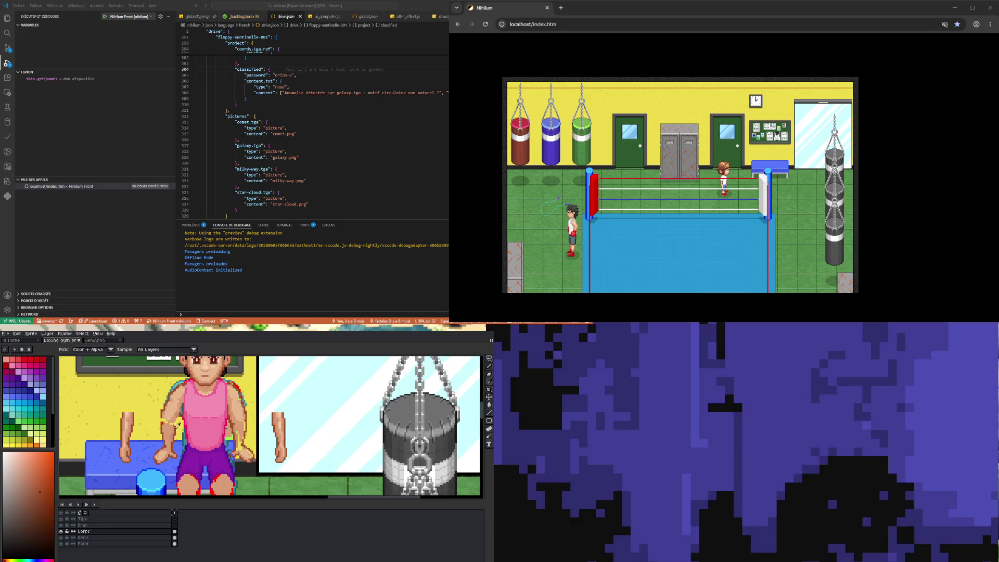
key("b")
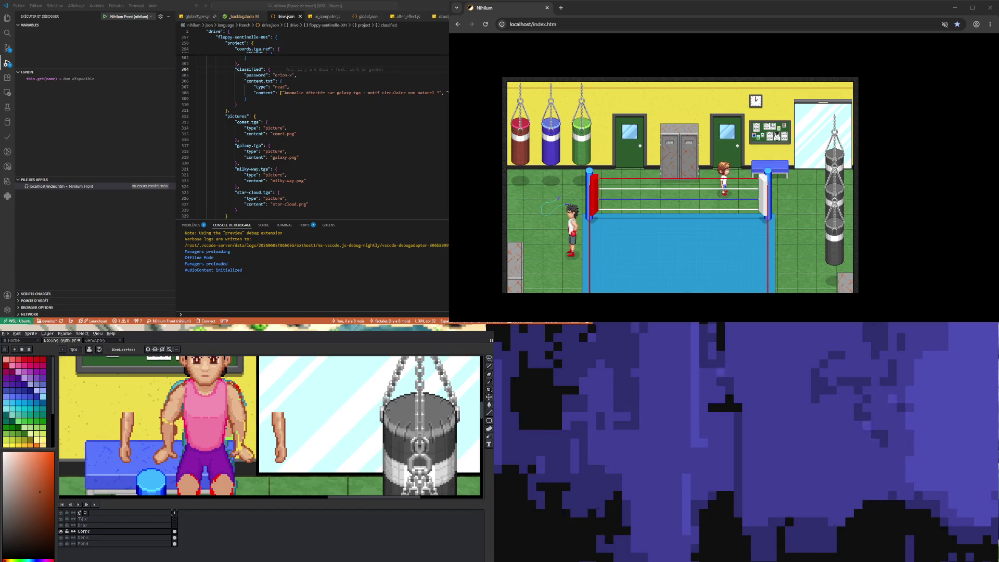
key("b")
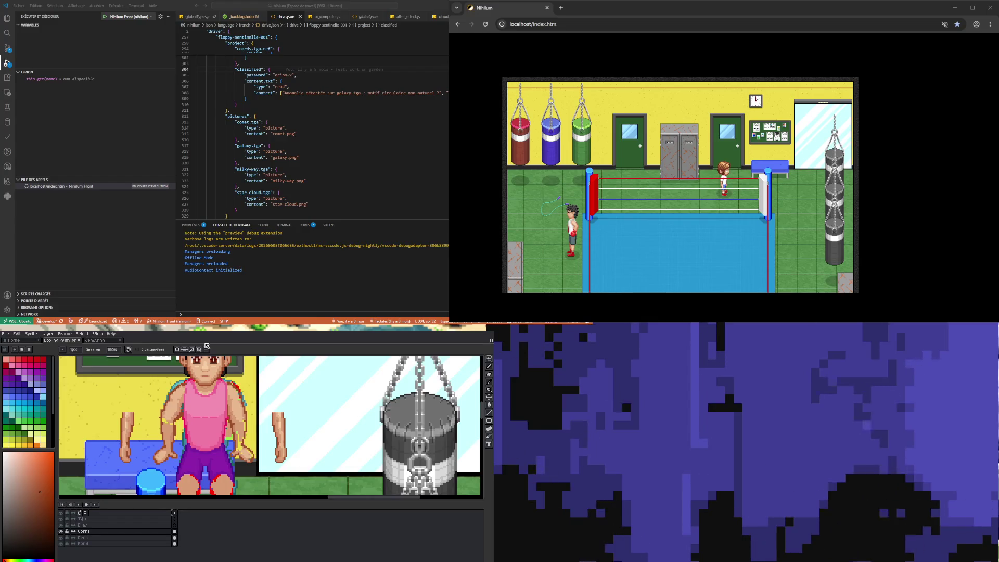
Select the area around the left hand, nudge it left and back, then deselect
left_click(490, 359)
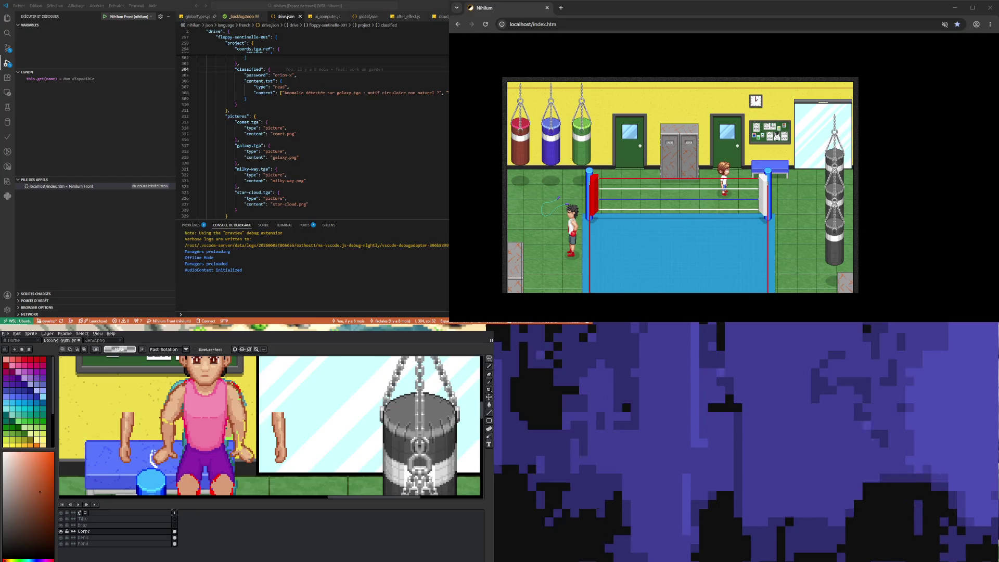
left_click_drag(150, 440, 182, 471)
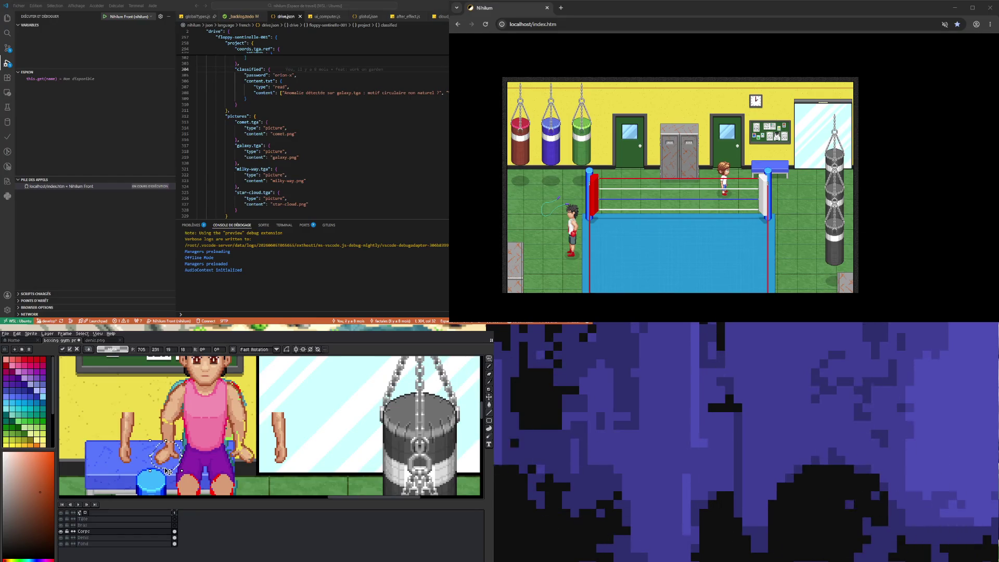
key("Left")
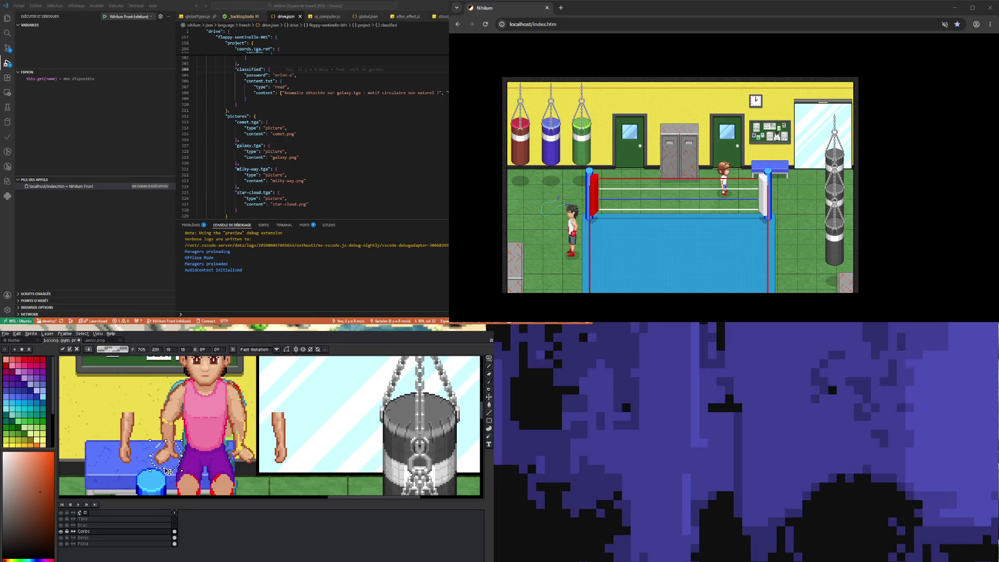
key("Right")
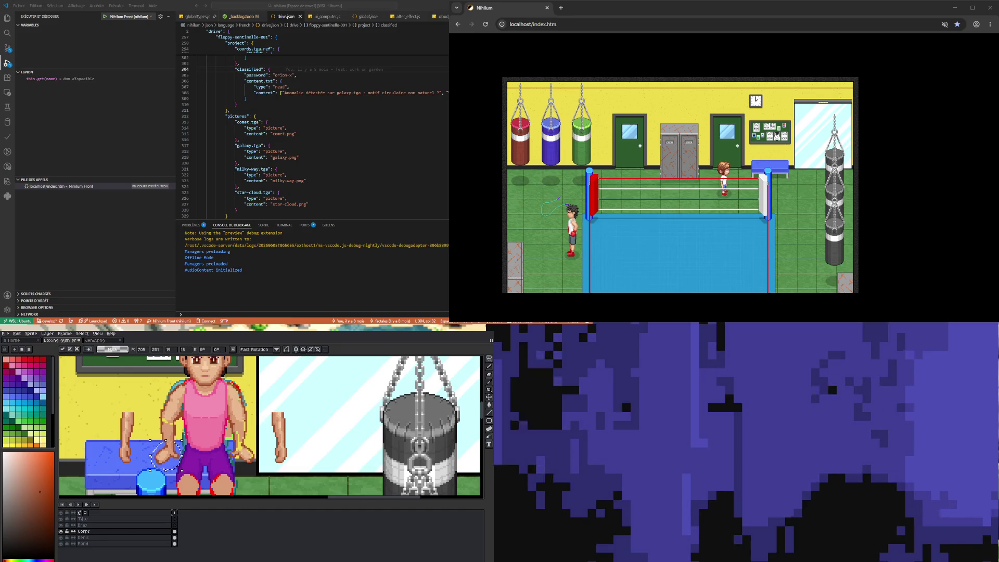
key("ctrl+d")
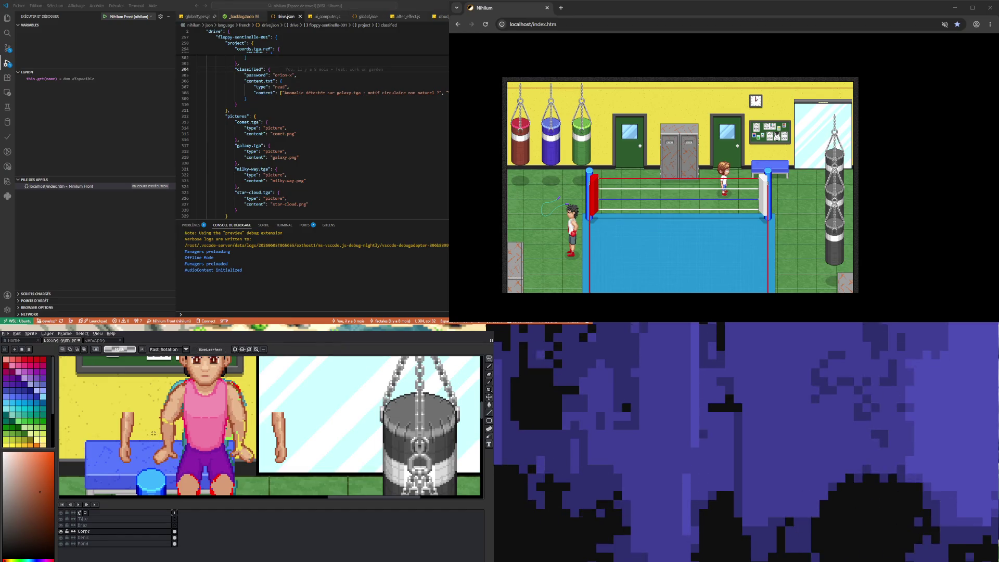
Sample colours from the sprite and clean up the left arm and hand outline pixels
key("i")
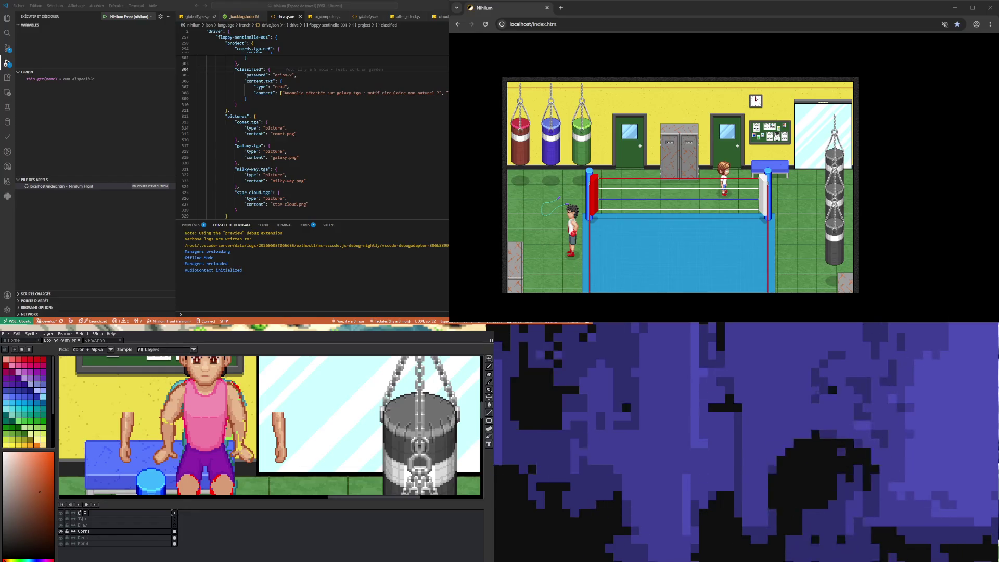
key("minus")
key("minus")
key("plus")
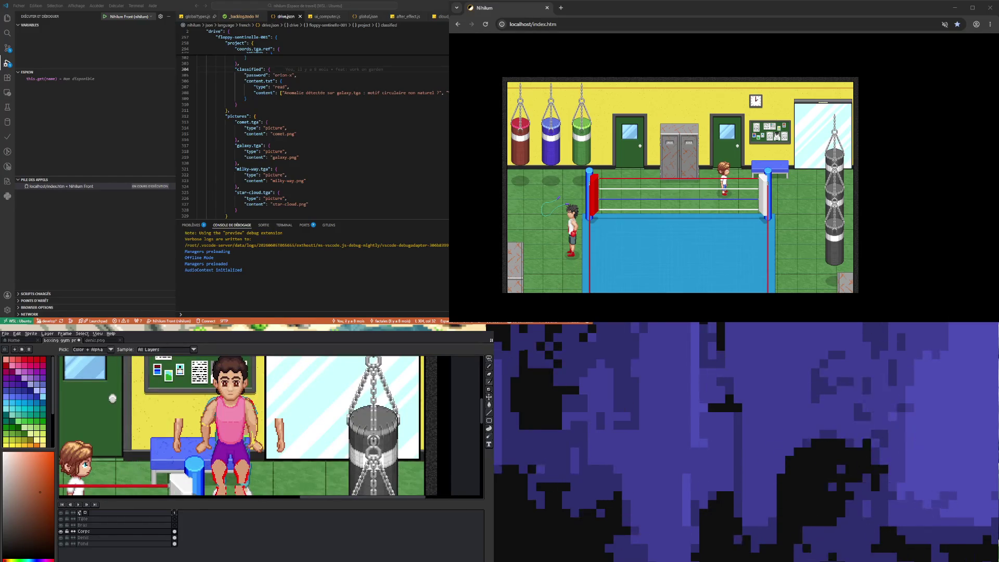
key("minus")
key("plus")
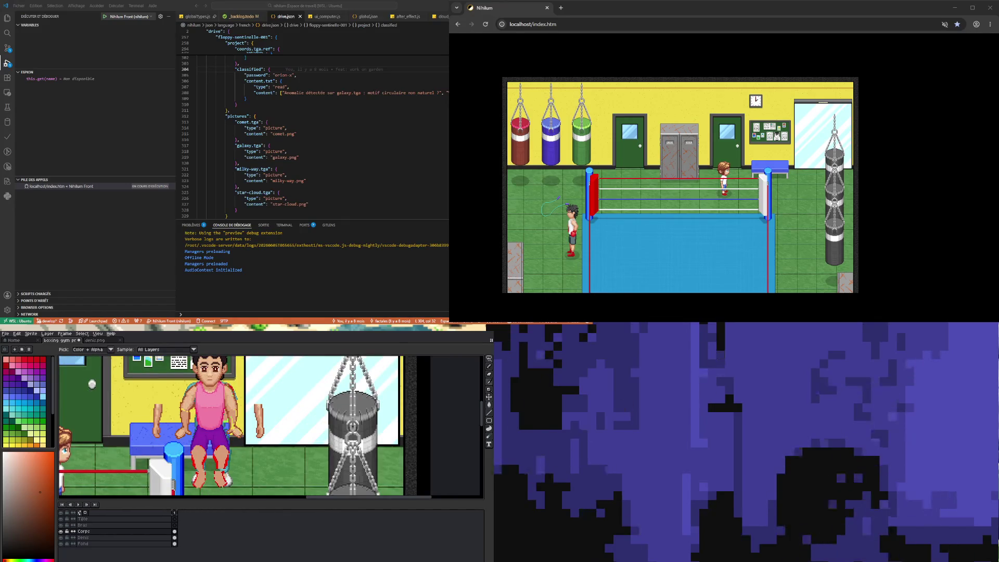
key("minus")
key("plus")
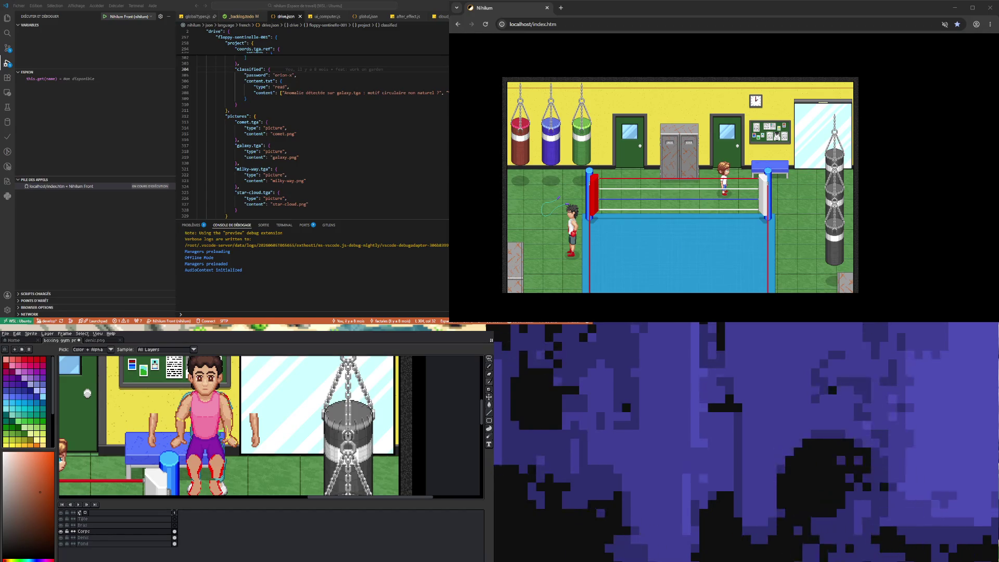
scroll(211, 442, "down", 2)
scroll(187, 441, "up", 4)
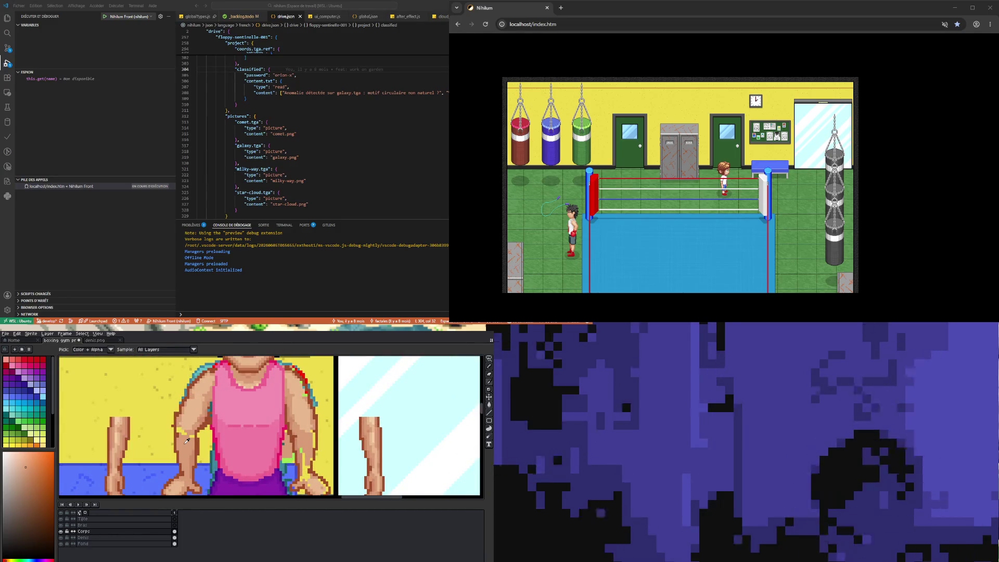
key("b")
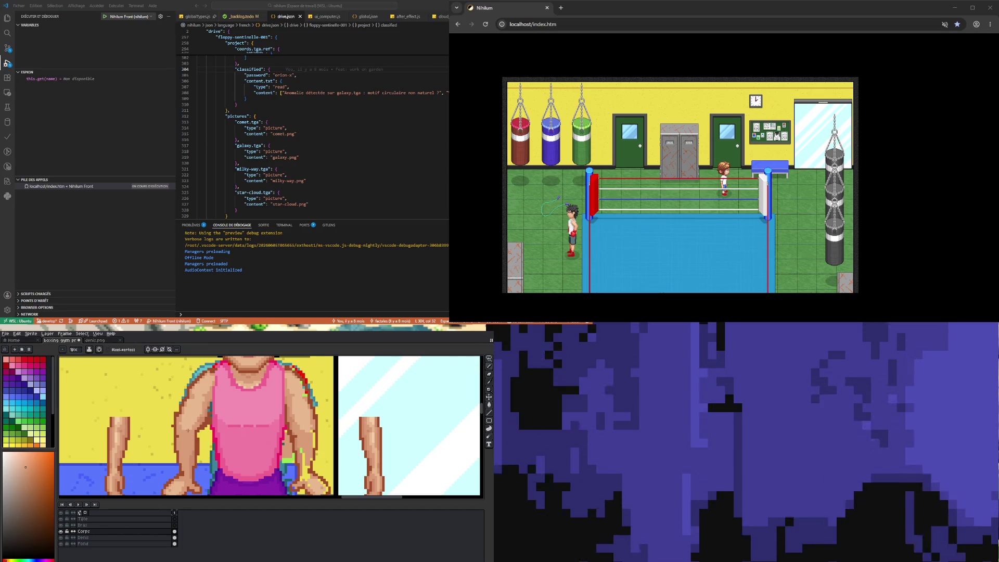
scroll(195, 364, "down", 3)
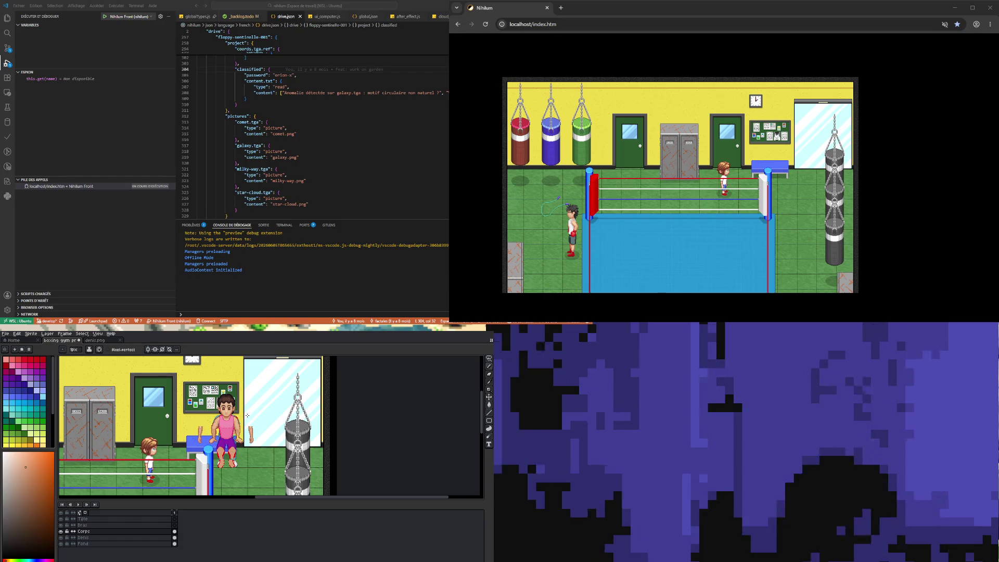
scroll(247, 415, "up", 2)
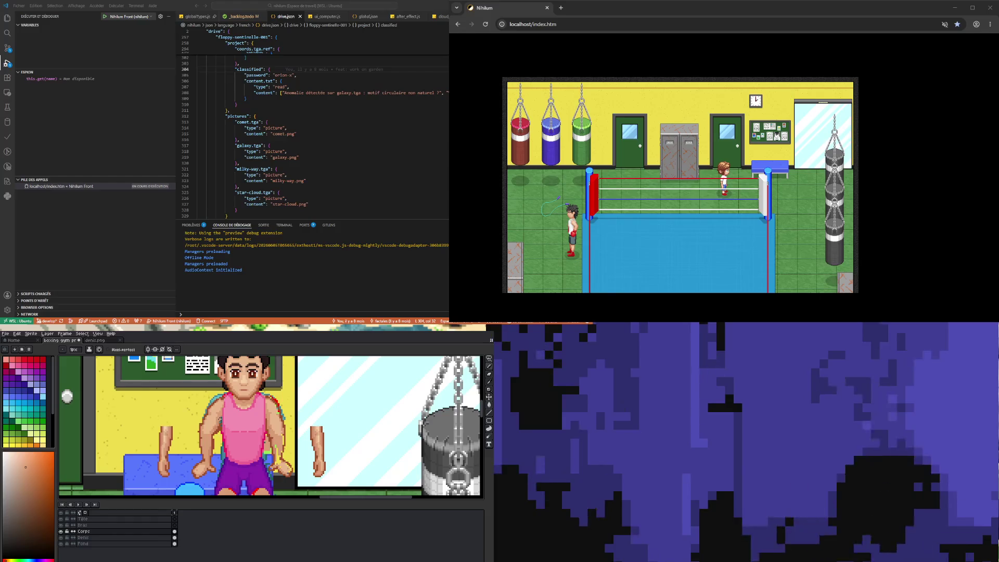
Clear the selection around the boxer and go back to the Pencil
left_click(490, 375)
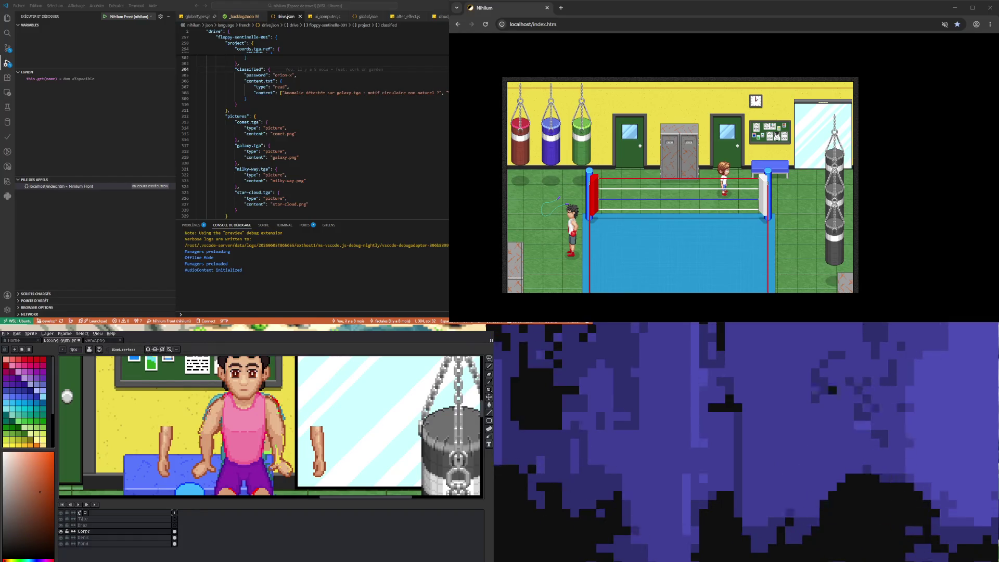
key("v")
key("ctrl+d")
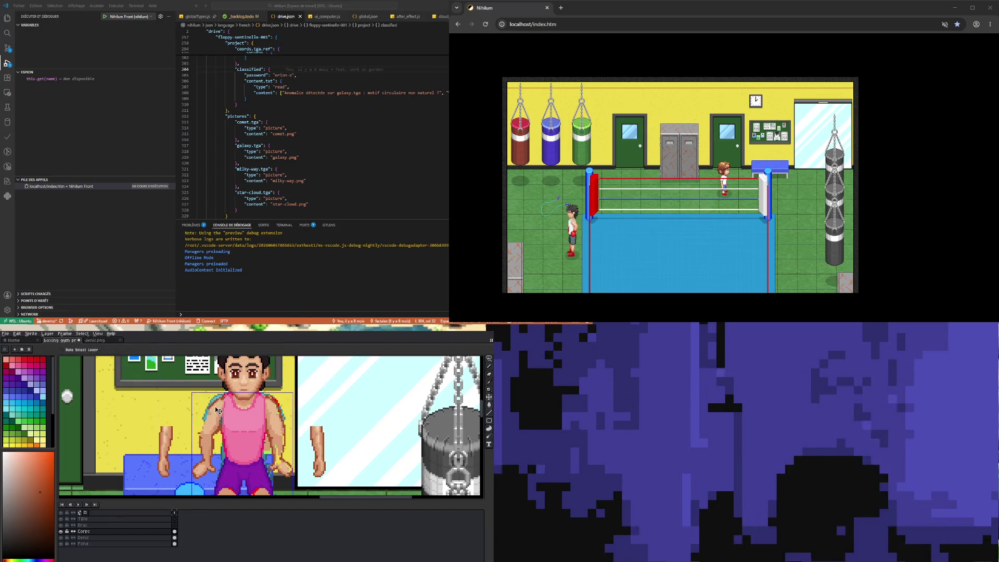
key("b")
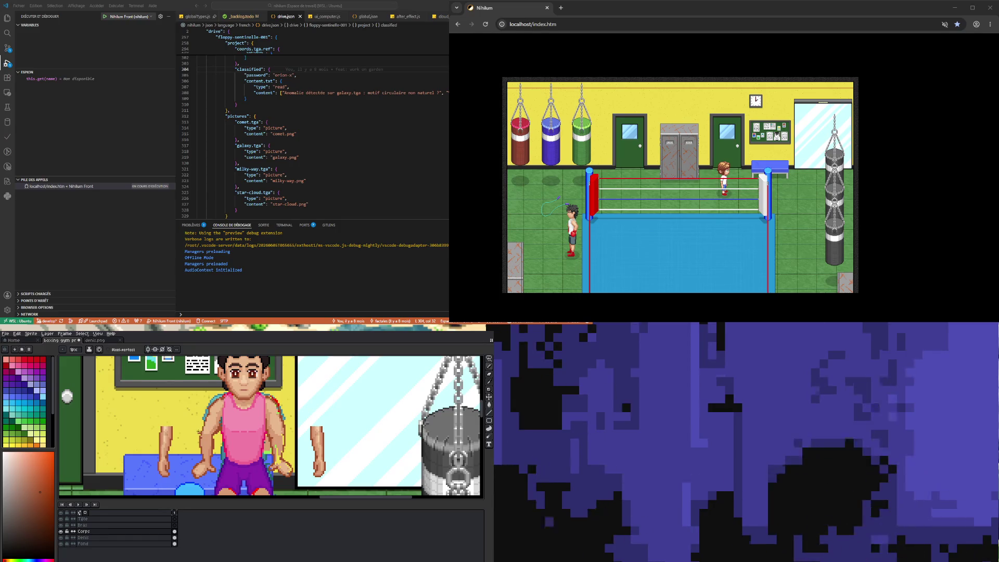
key("b")
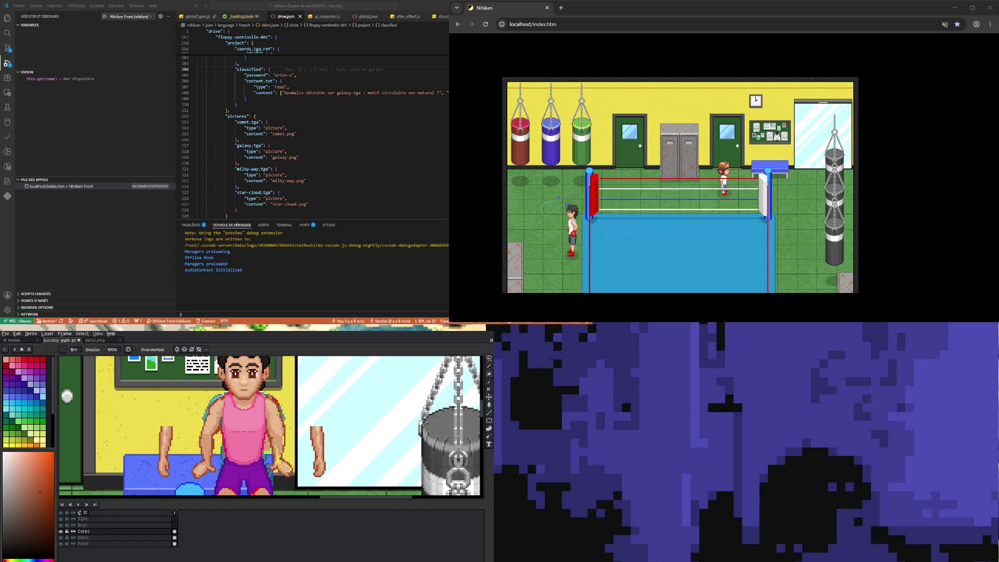
Pick the skin tone from the boxer's arm as the Pencil colour
key("i")
left_click(210, 436)
key("b")
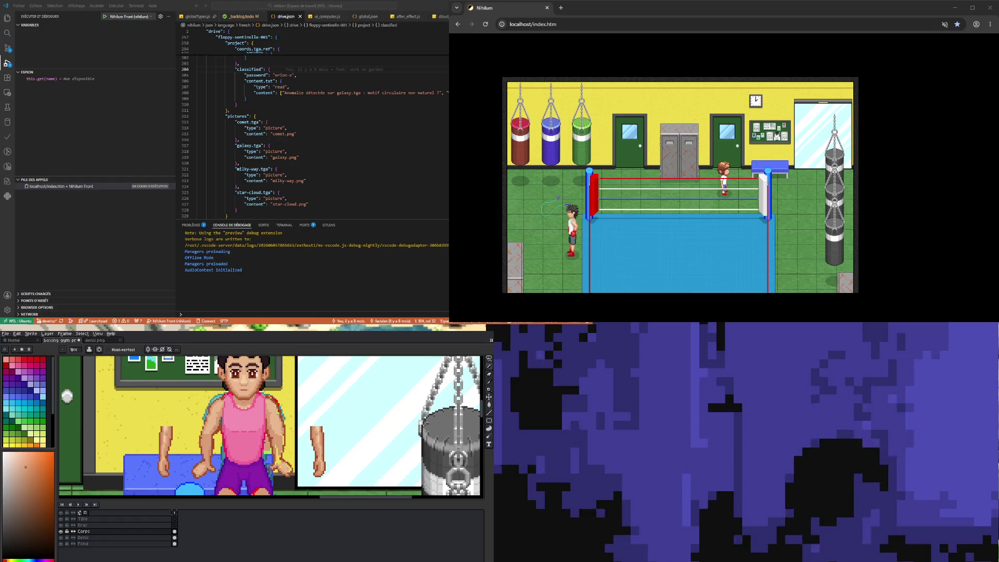
scroll(232, 446, "up", 1)
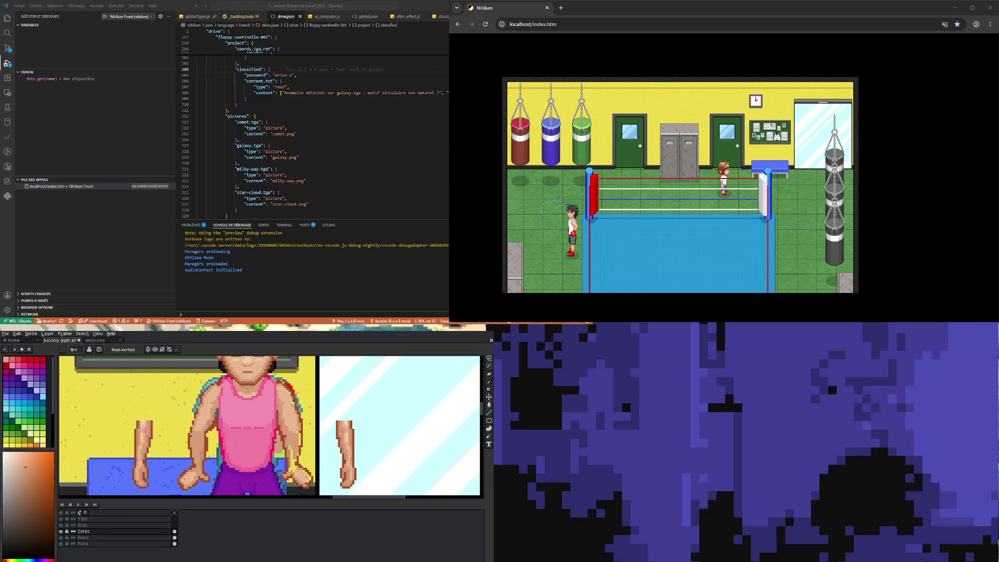
Zoom in on the torso and sample the tank top's pink as the drawing colour
key("i")
key("b")
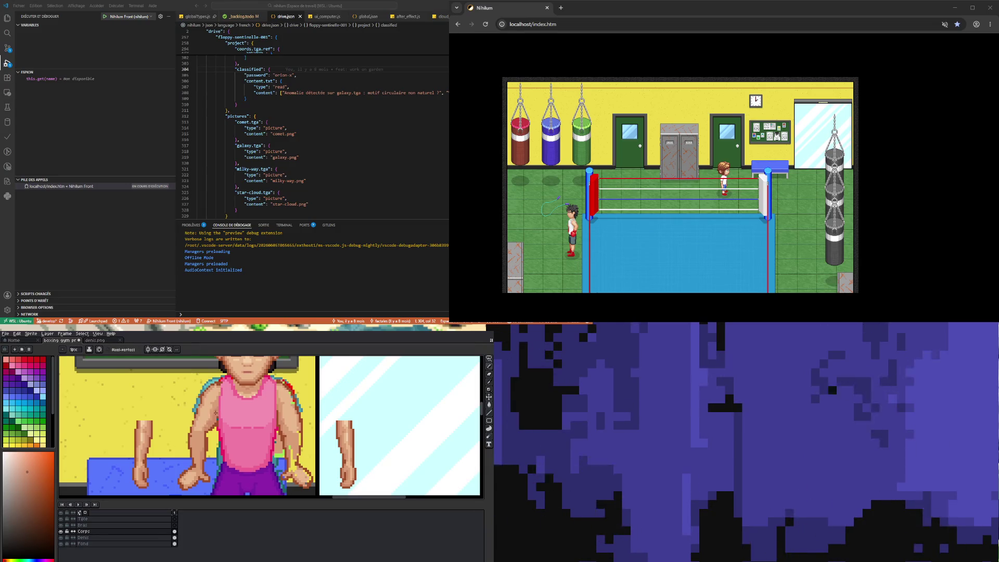
key("i")
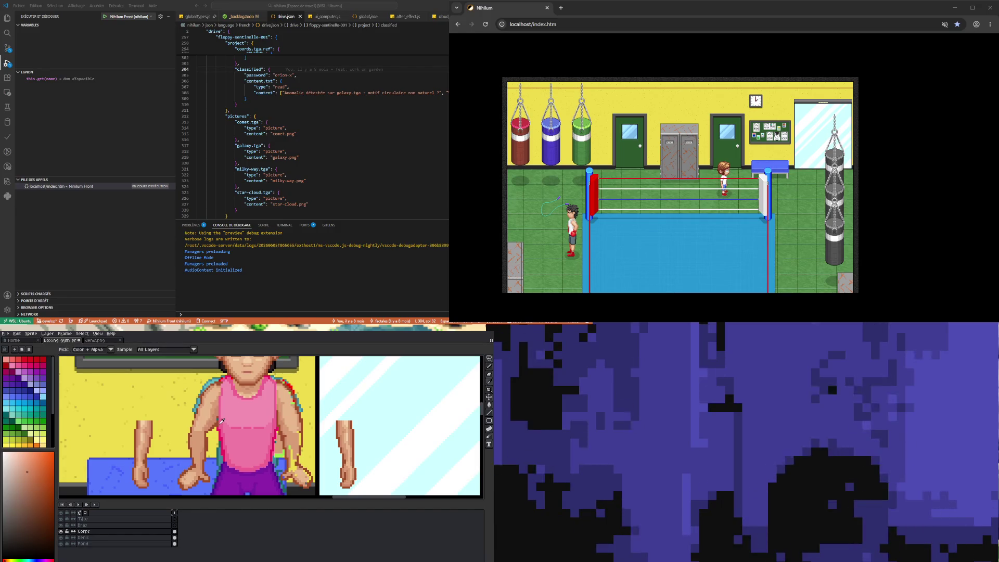
key("b")
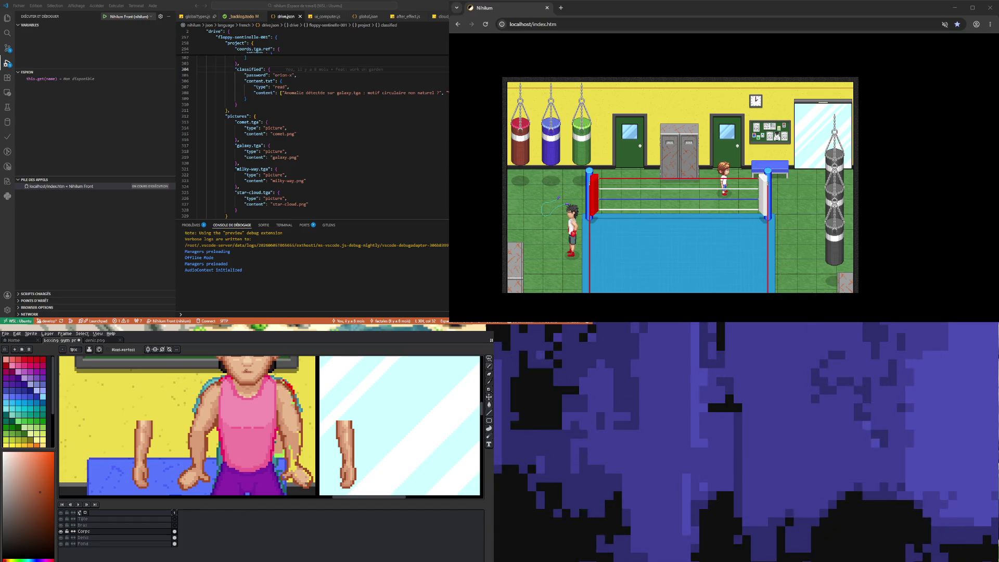
left_click(222, 430, "alt")
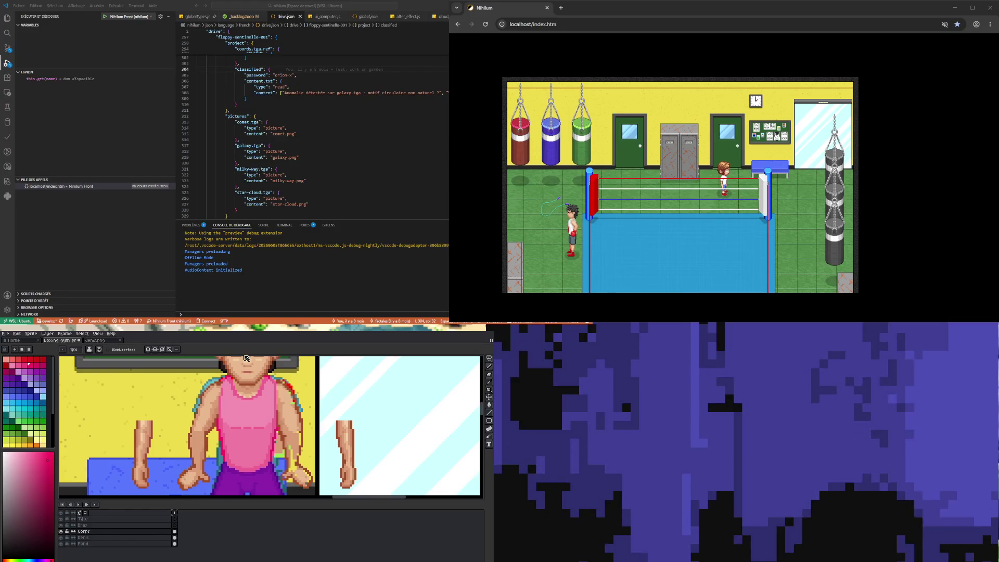
key("e")
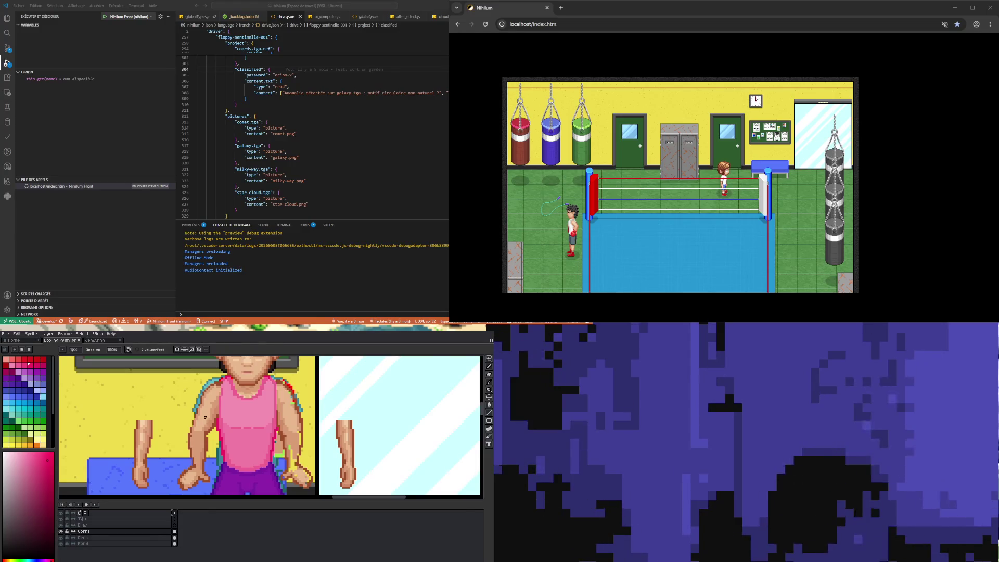
scroll(209, 411, "down", 3)
scroll(229, 409, "up", 3)
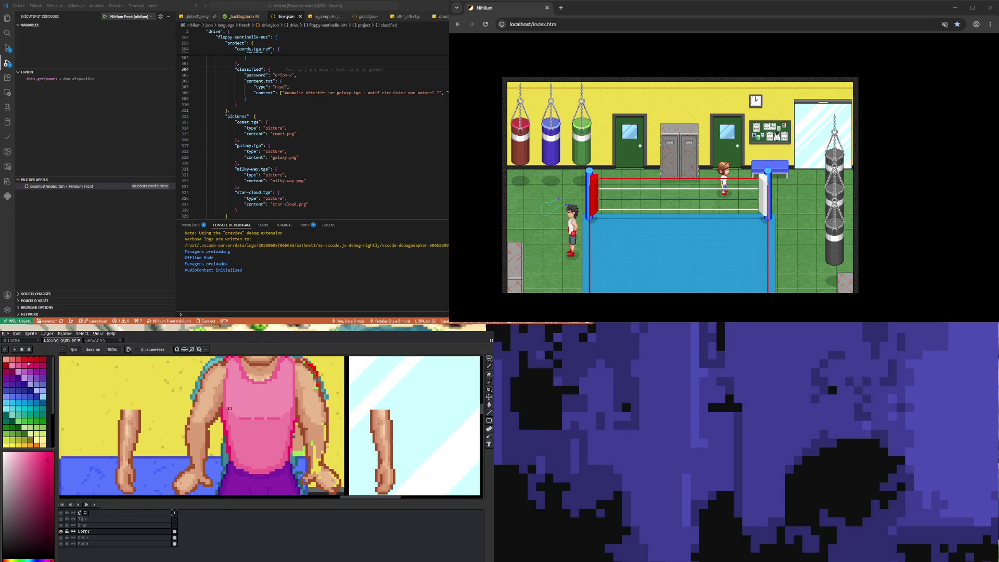
Sample the arm's skin tone and paint shading on the arm with the Pencil
left_click(191, 437, "alt")
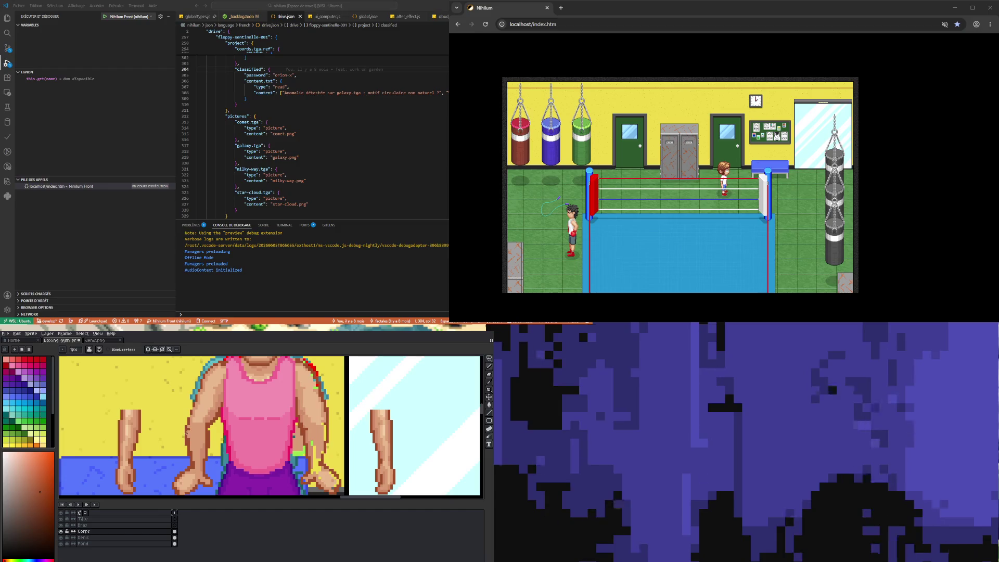
key("e")
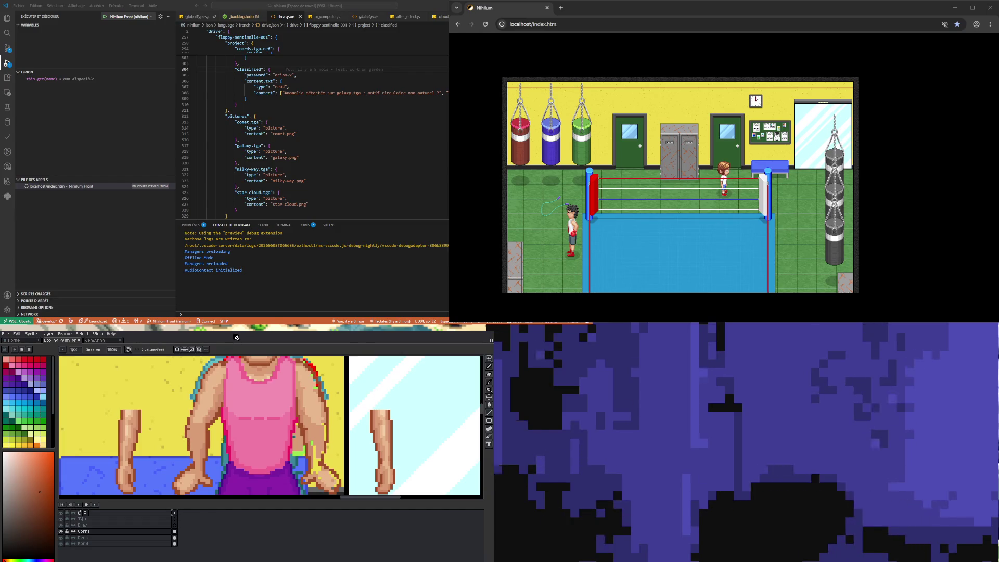
key("i")
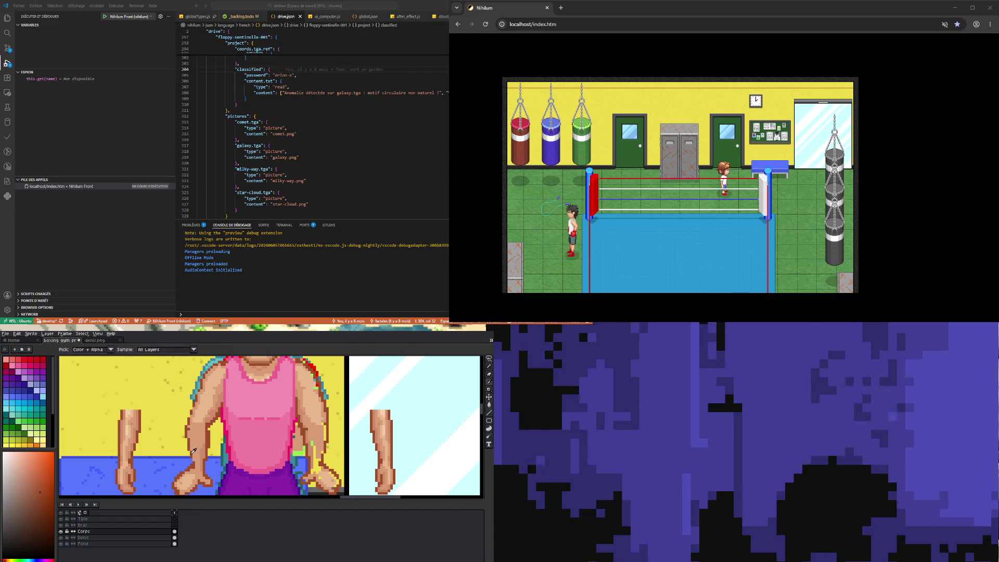
key("b")
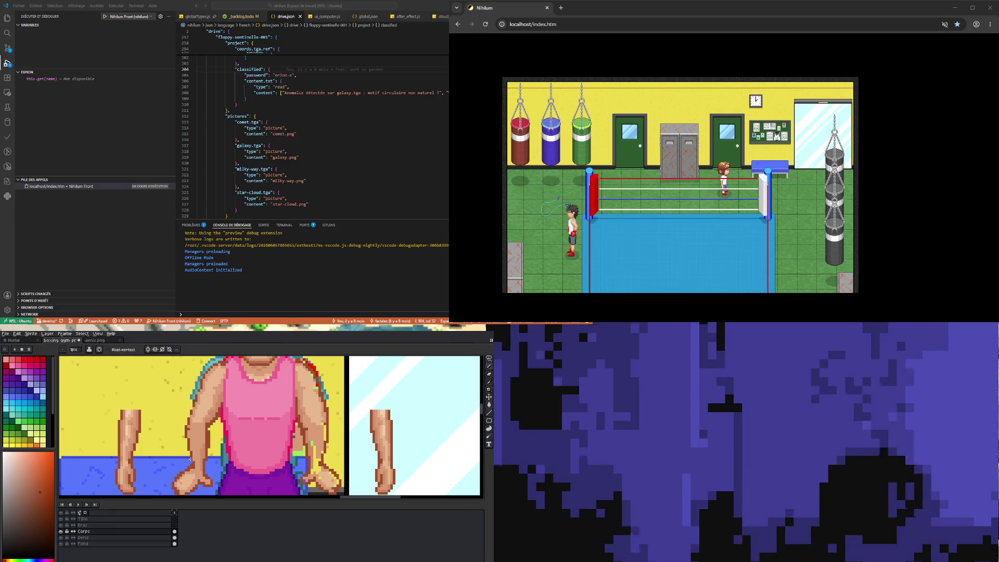
scroll(190, 459, "down", 3)
scroll(224, 453, "up", 3)
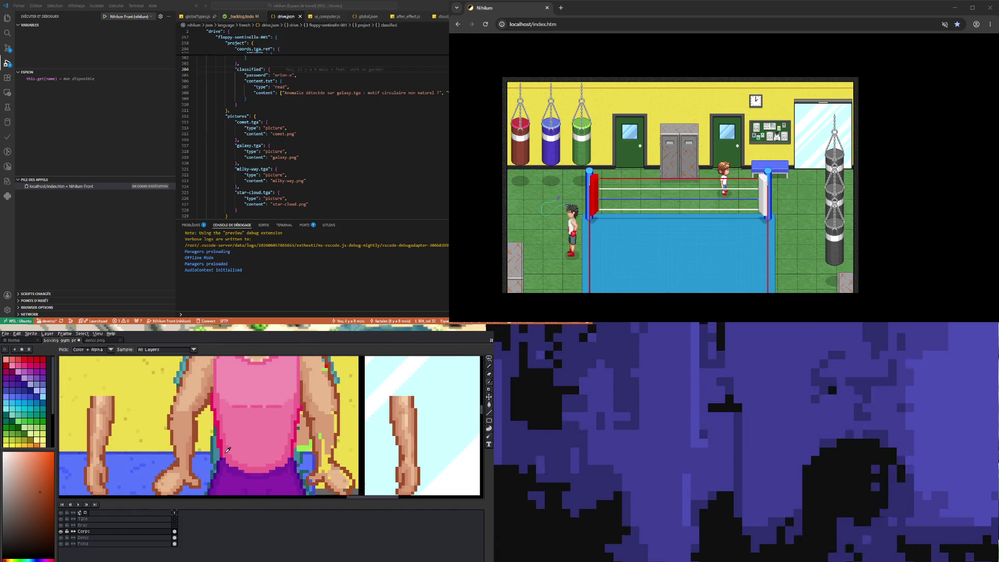
Pick a lighter arm skin tone and shift the colour's hue toward red
left_click(192, 441, "alt")
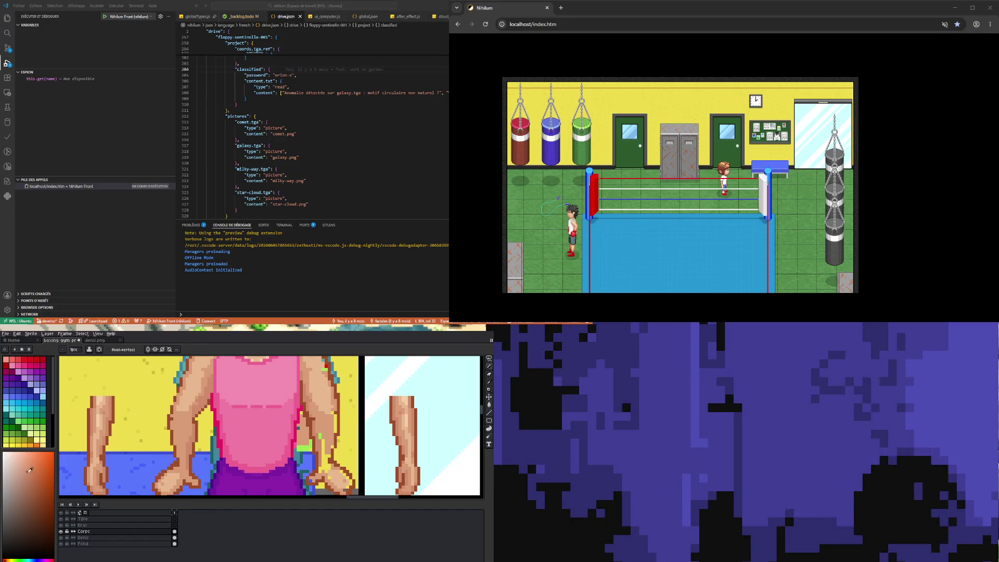
left_click(7, 557)
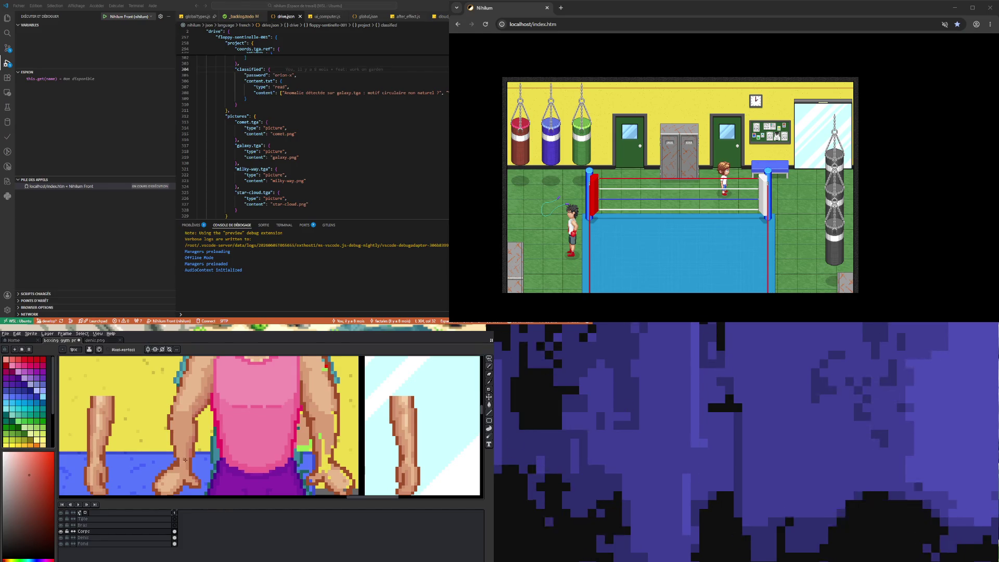
key("b")
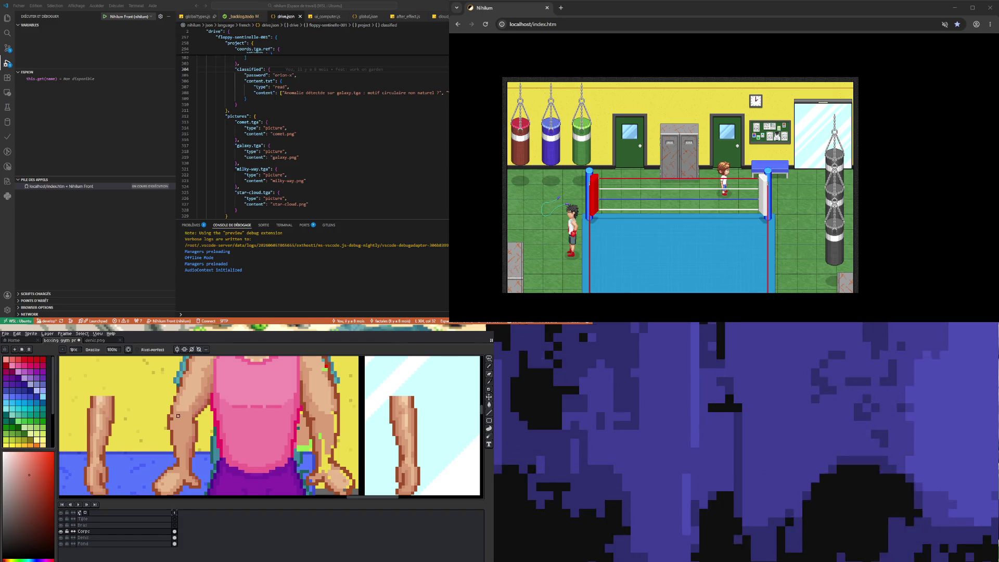
Sample skin tones from the arm and repaint the shoulder pixels
scroll(177, 416, "down", 3)
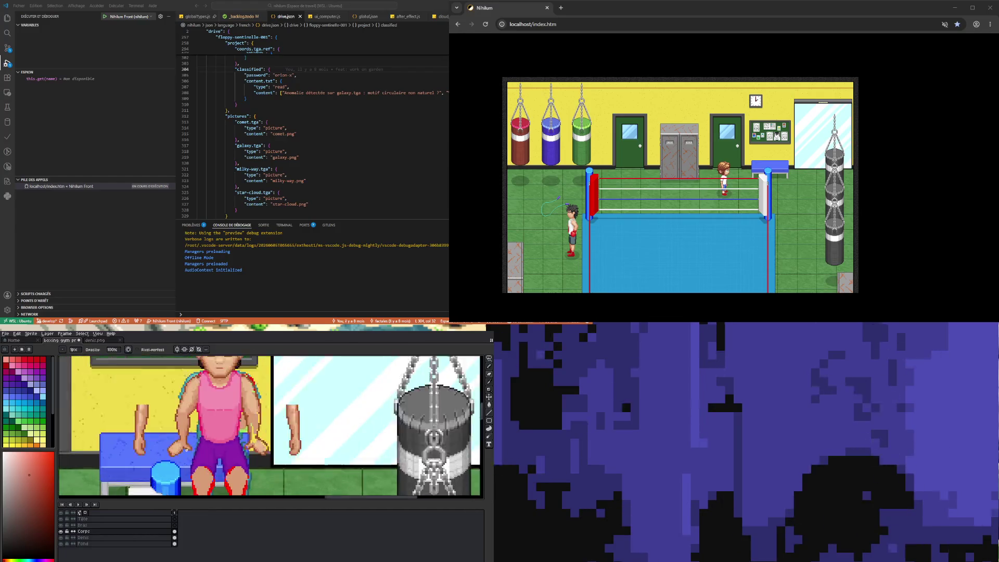
scroll(188, 428, "up", 2)
scroll(183, 397, "up", 1)
key("alt")
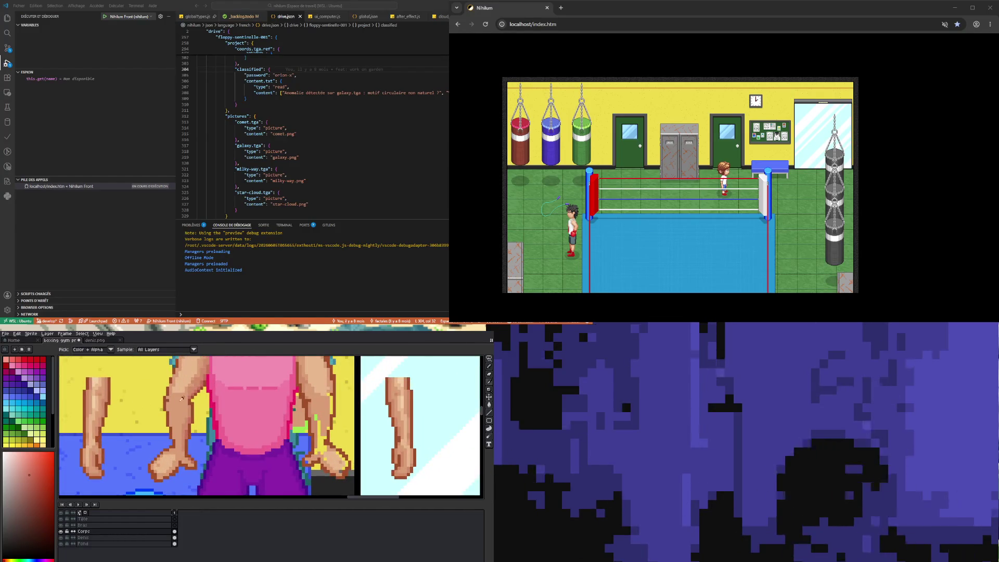
left_click(176, 407, "alt")
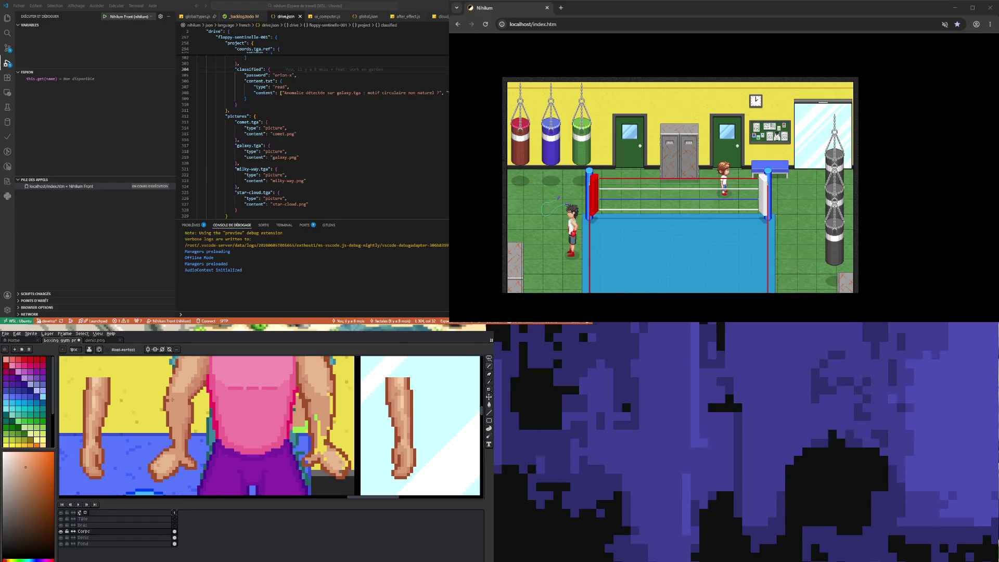
scroll(167, 399, "down", 1)
scroll(194, 387, "up", 2)
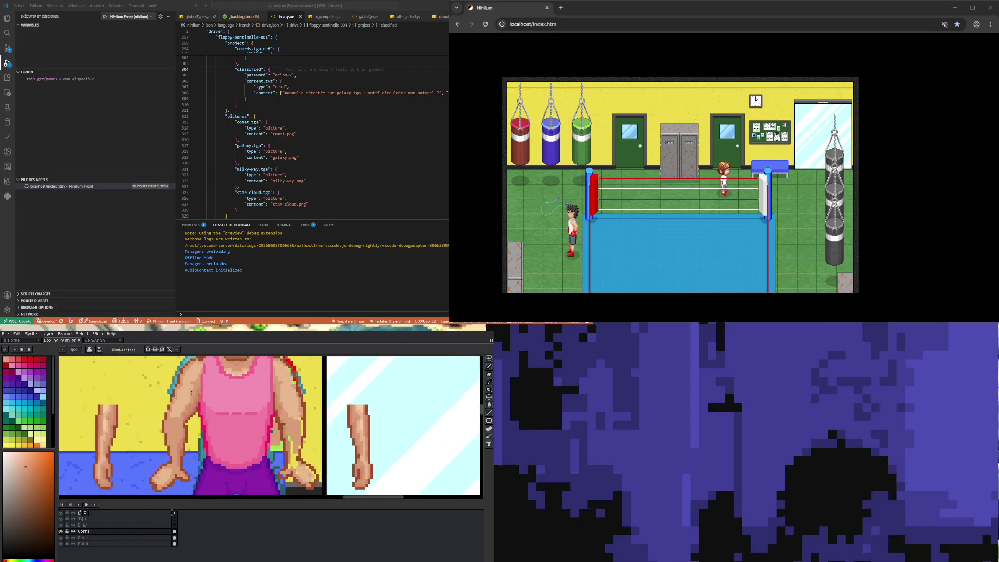
left_click(174, 368, "alt")
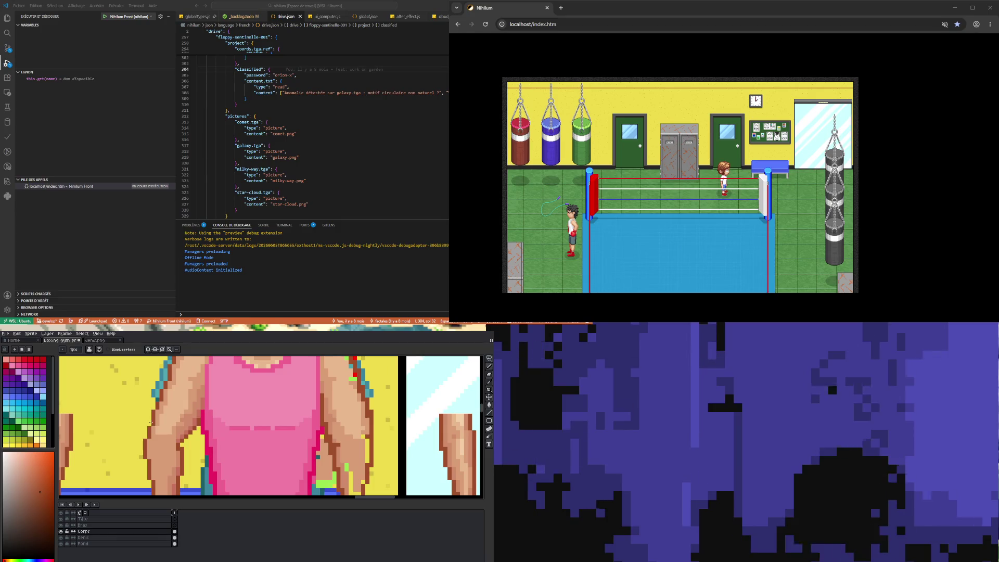
scroll(148, 423, "down", 1)
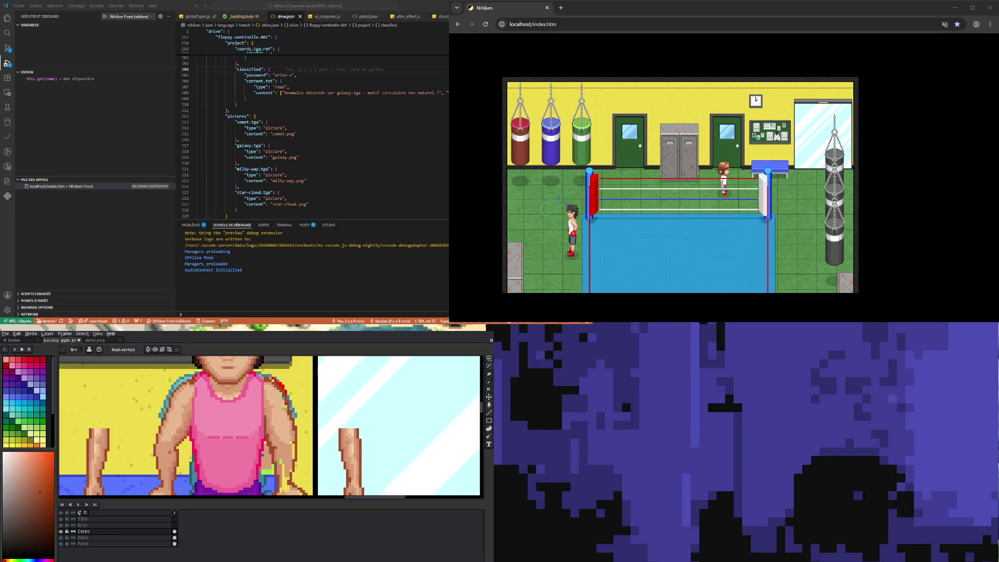
scroll(172, 405, "up", 1)
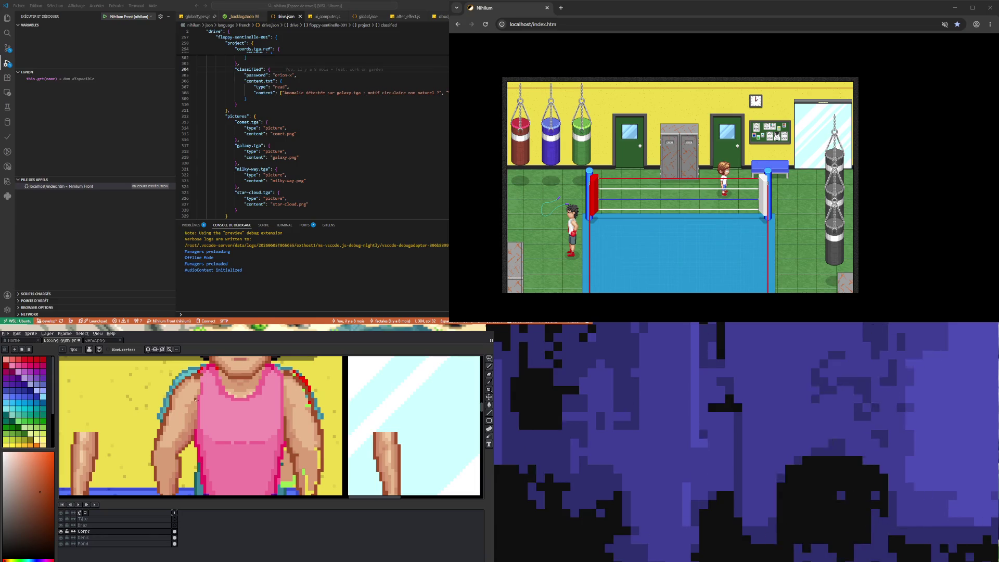
key("b")
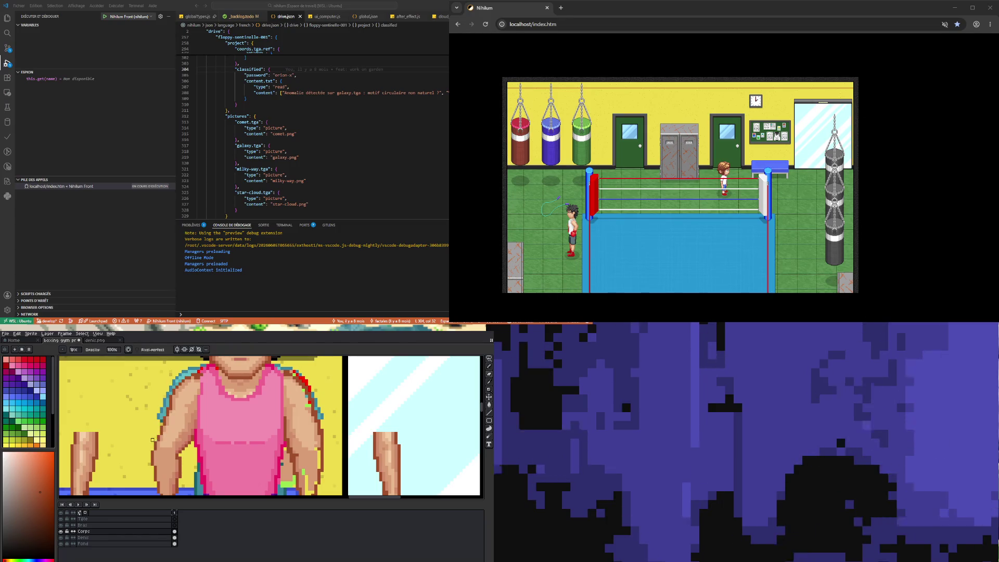
Alternate lighter skin and shirt pink to blend the armpits into the shirt edges
scroll(167, 384, "down", 2)
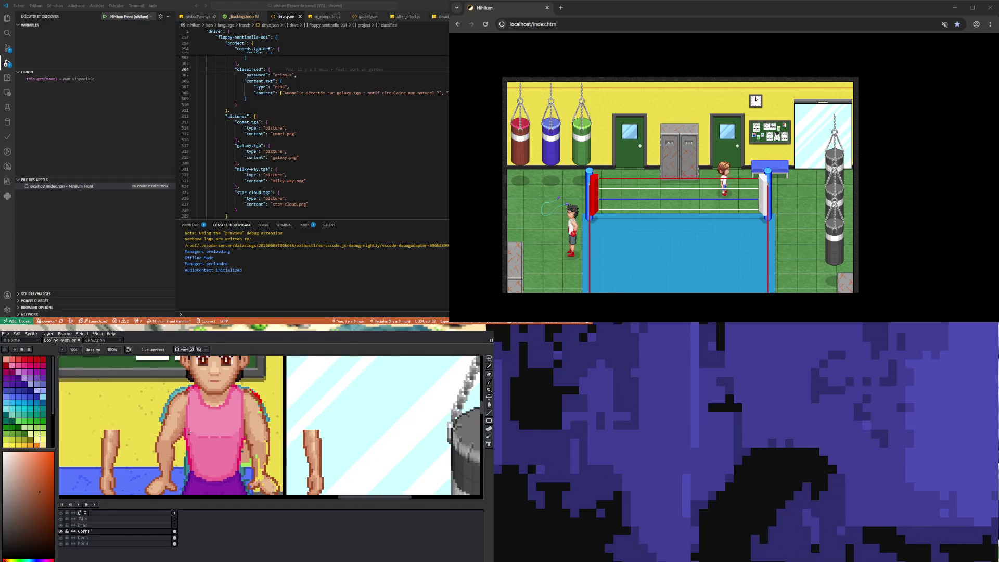
scroll(188, 453, "up", 3)
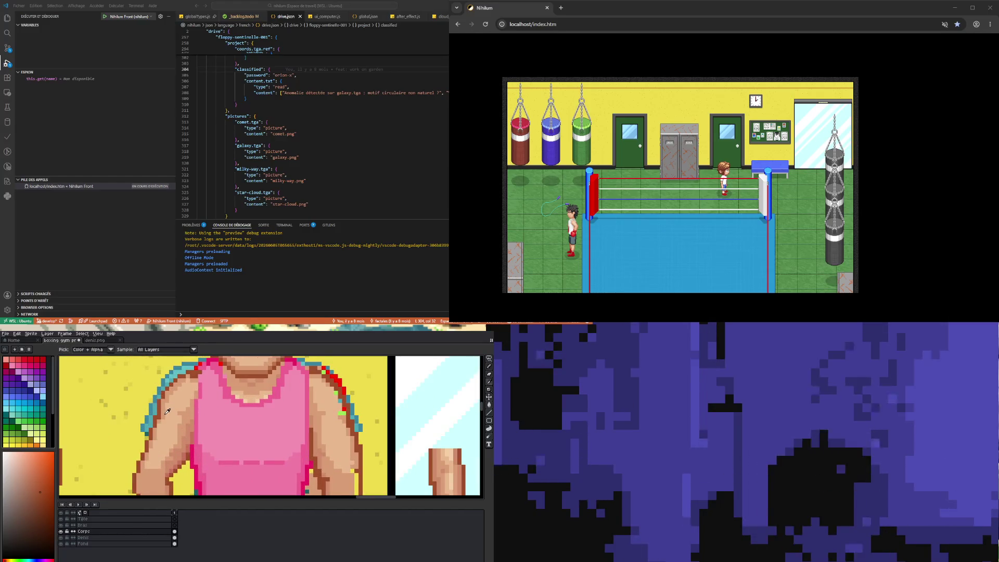
left_click(165, 410, "alt")
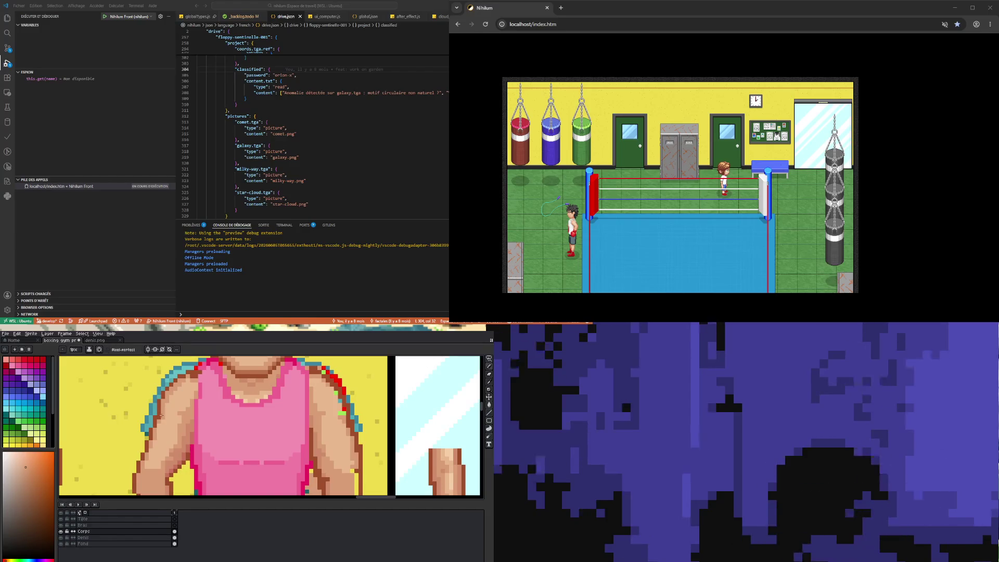
key("alt")
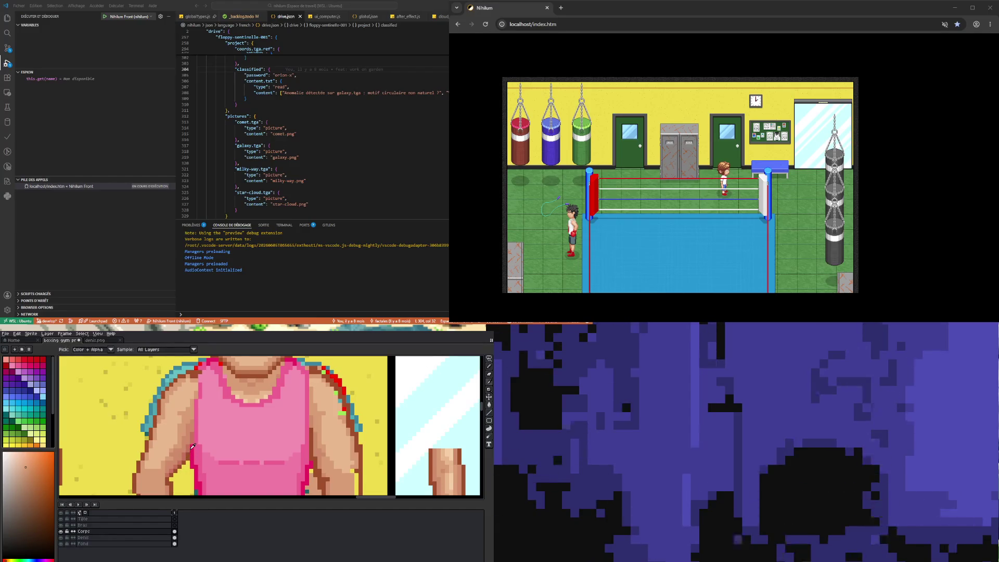
left_click(190, 446, "alt")
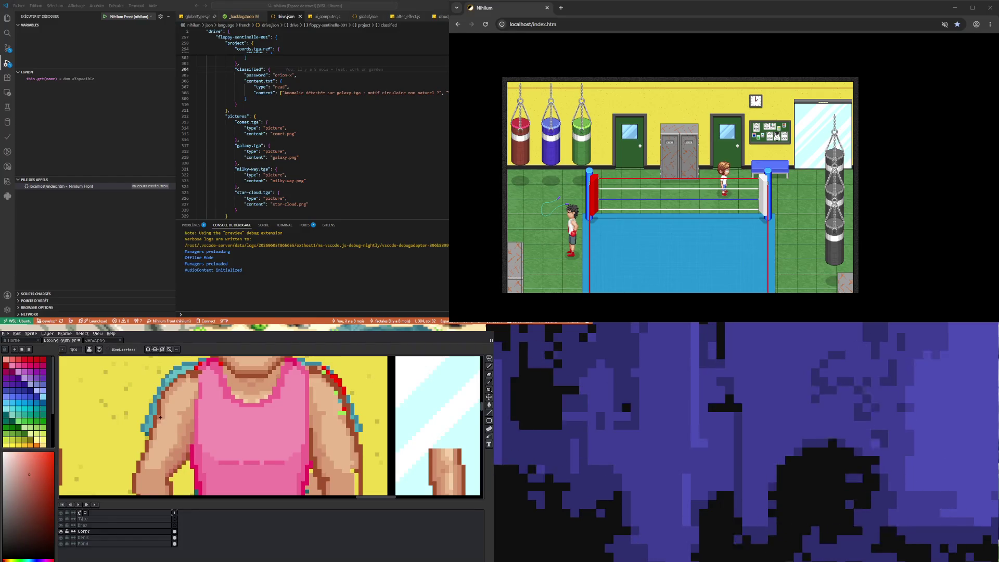
key("alt")
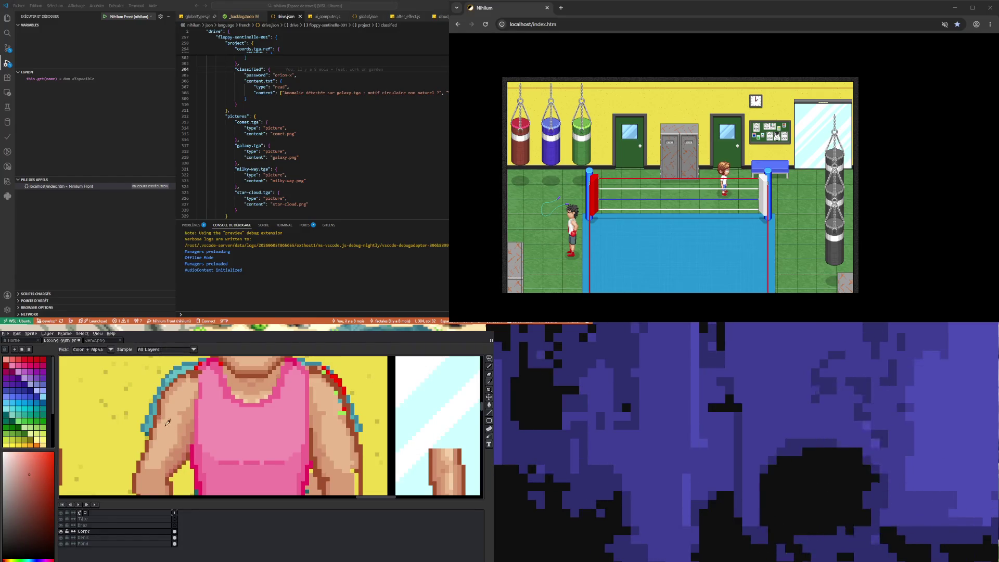
left_click(157, 430, "alt")
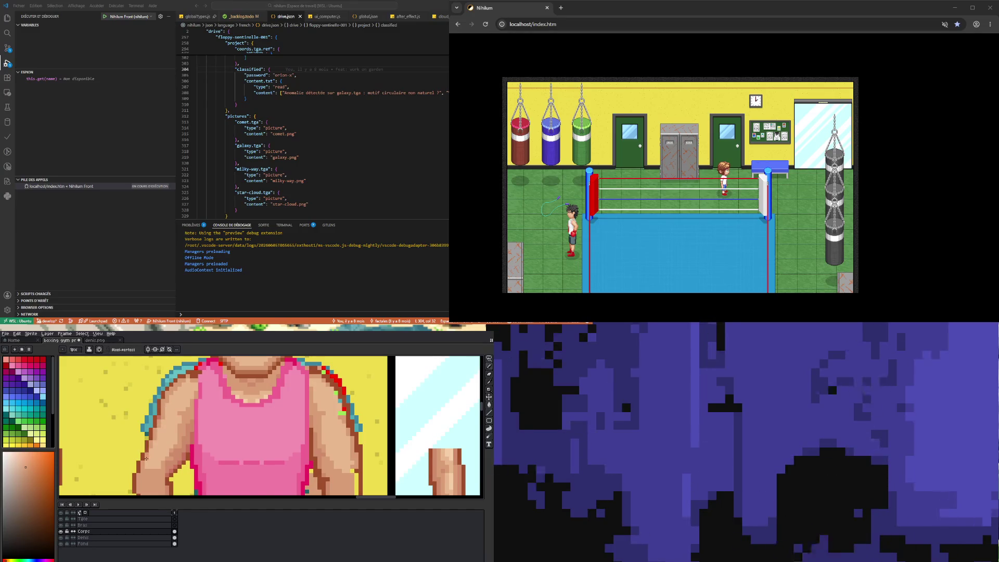
left_click(177, 407, "alt")
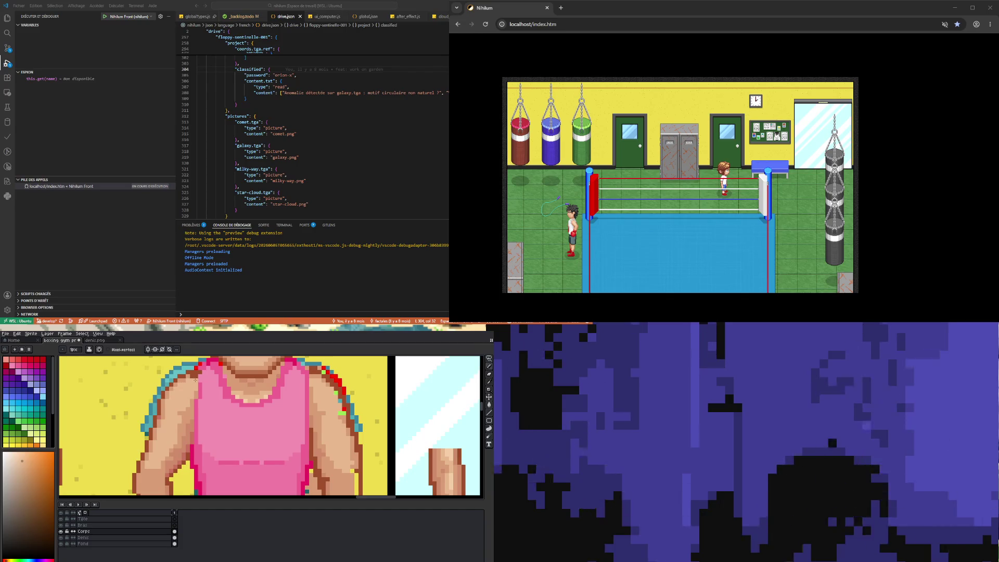
left_click(177, 387, "alt")
left_click(177, 387, "alt")
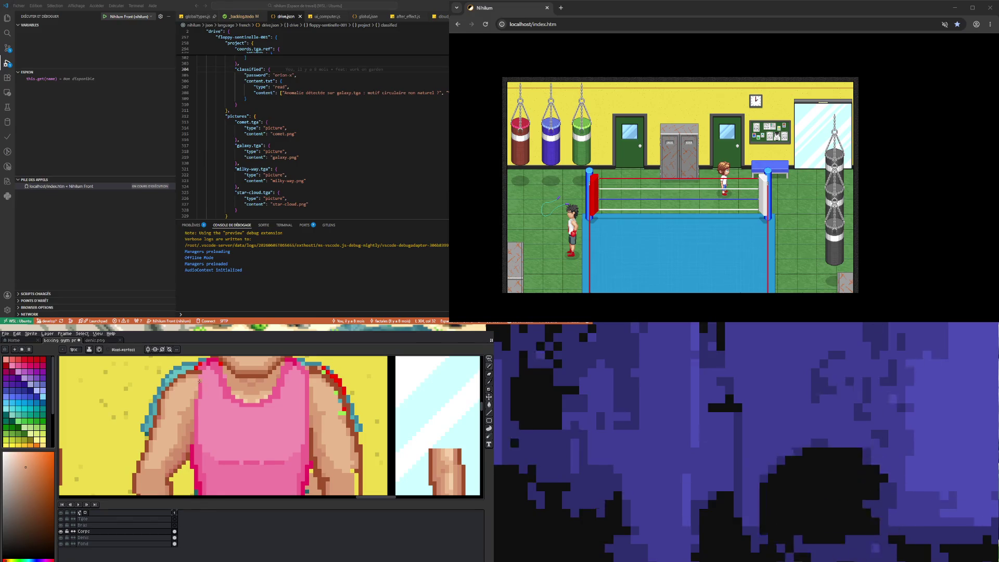
left_click(204, 386, "alt")
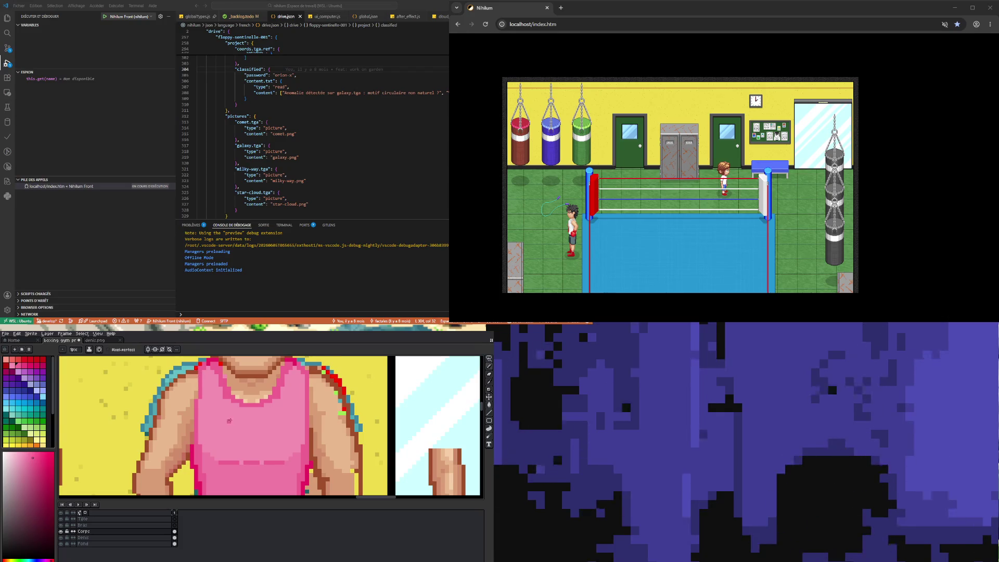
scroll(229, 420, "down", 2)
scroll(220, 388, "up", 2)
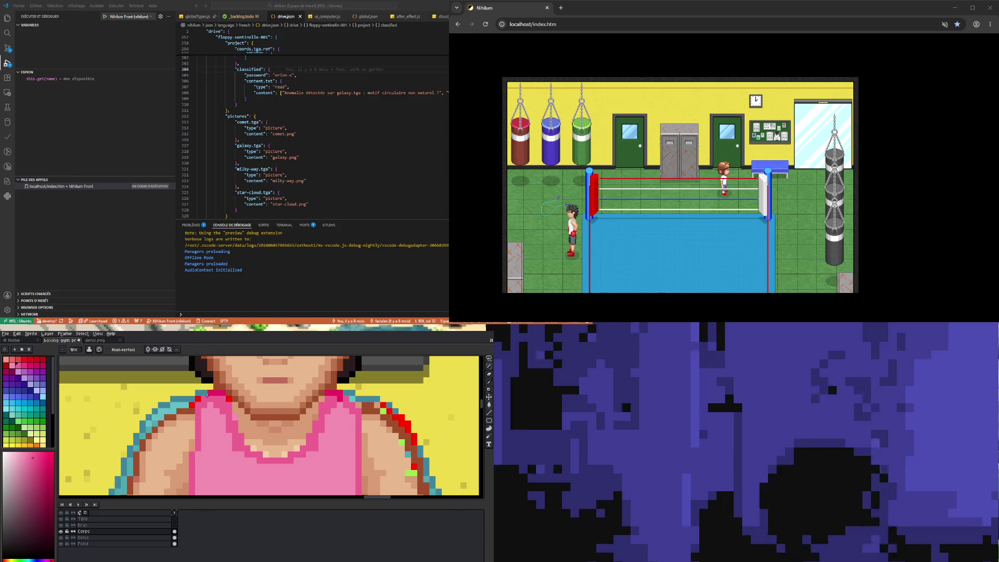
Redraw the tank top's neckline using the shirt outline's dark pink
left_click(214, 389, "alt")
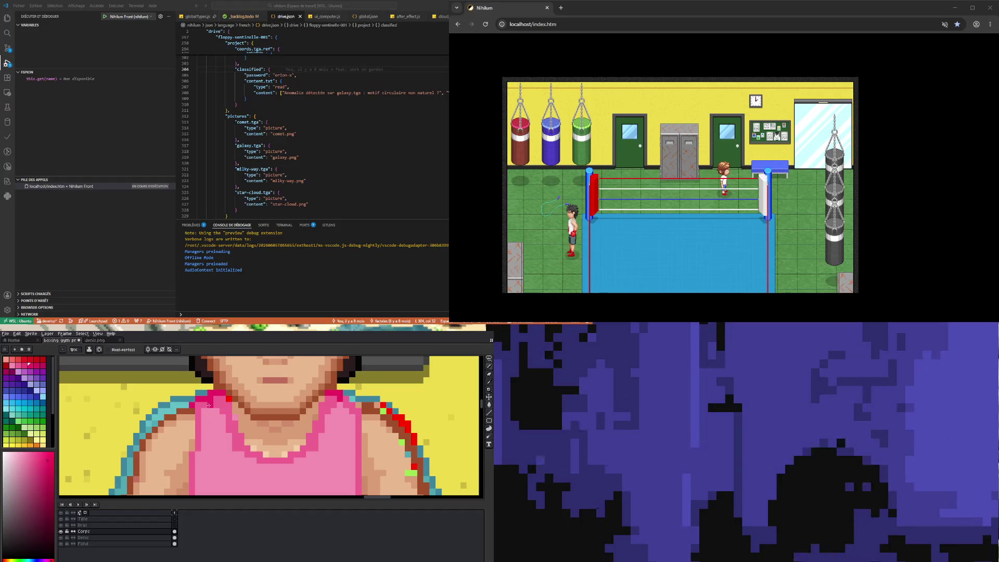
scroll(197, 399, "down", 2)
scroll(217, 414, "up", 3)
left_click(203, 402, "alt")
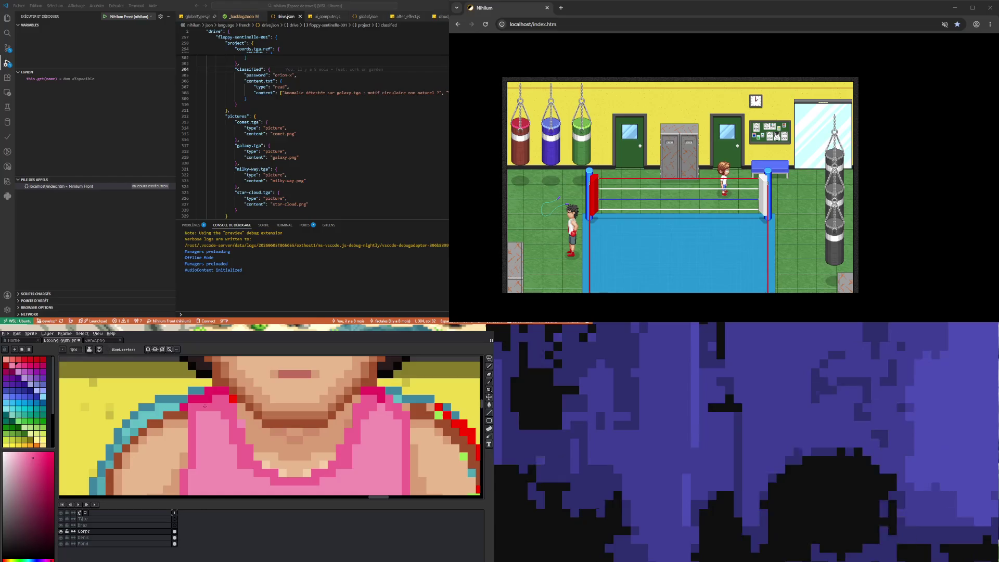
scroll(219, 426, "down", 2)
scroll(219, 427, "down", 2)
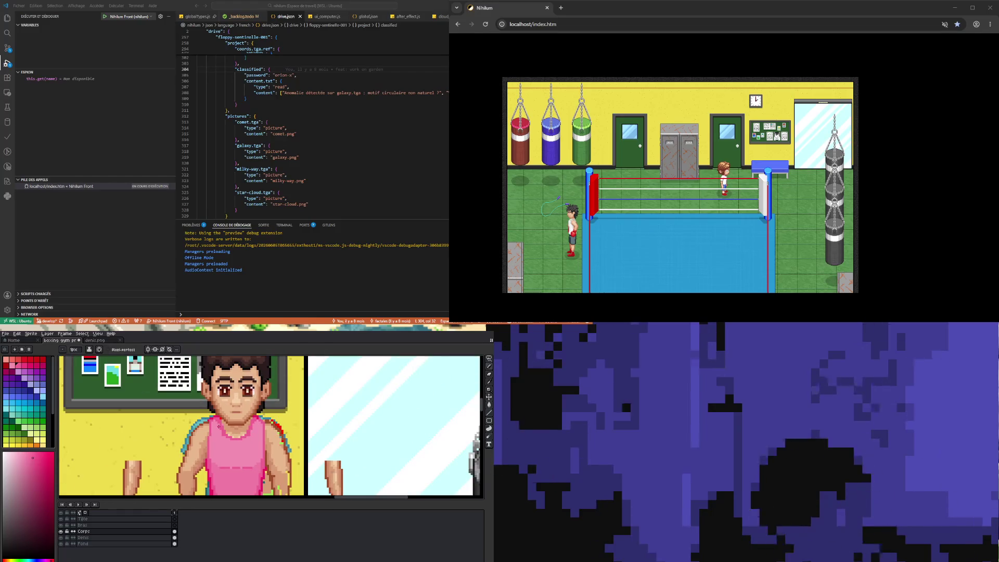
scroll(212, 437, "up", 3)
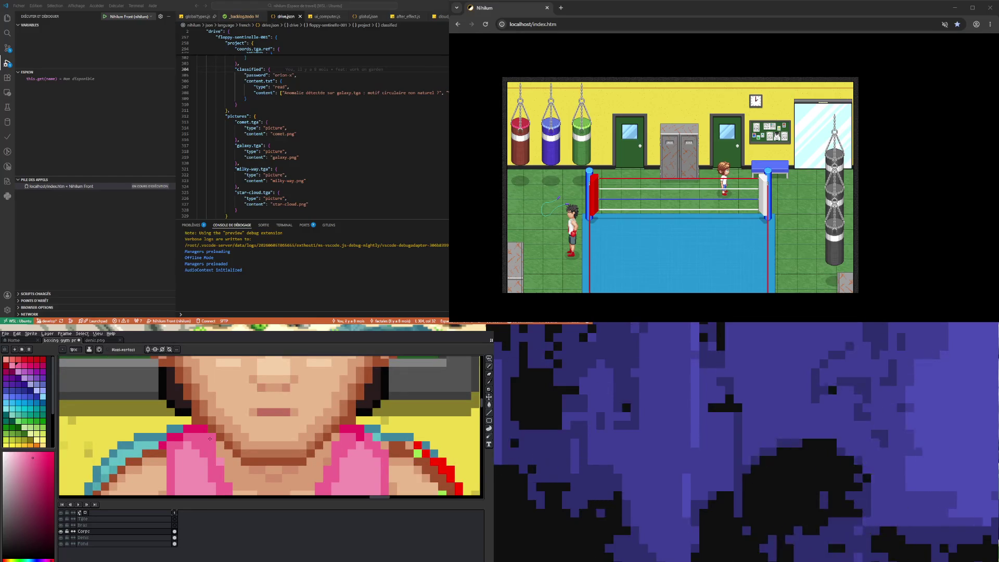
Repaint the neck shading under the chin with the neck's skin tone and pink
key("i")
scroll(210, 435, "down", 2)
scroll(210, 433, "up", 1)
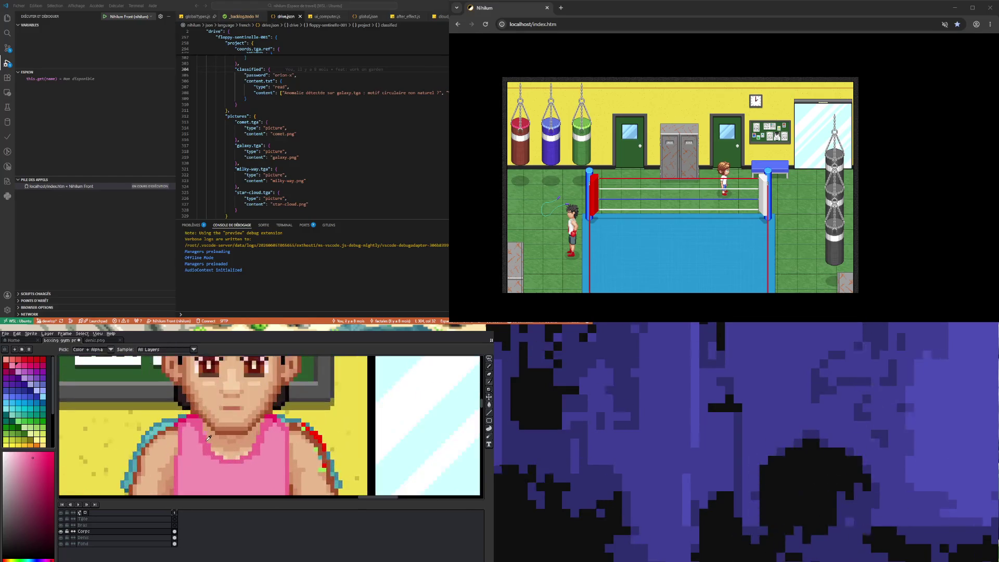
left_click(208, 428)
scroll(207, 426, "up", 1)
key("b")
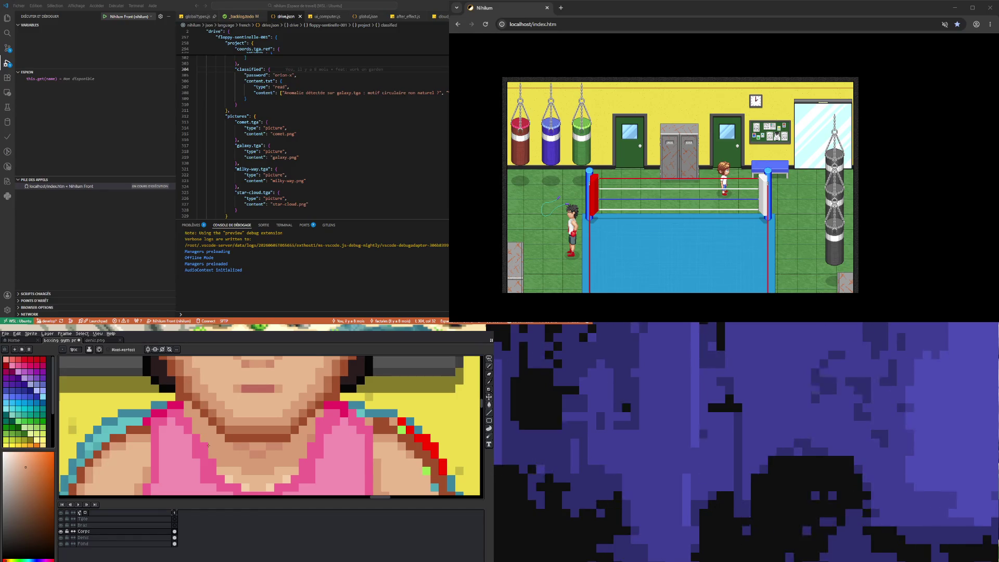
scroll(215, 454, "down", 4)
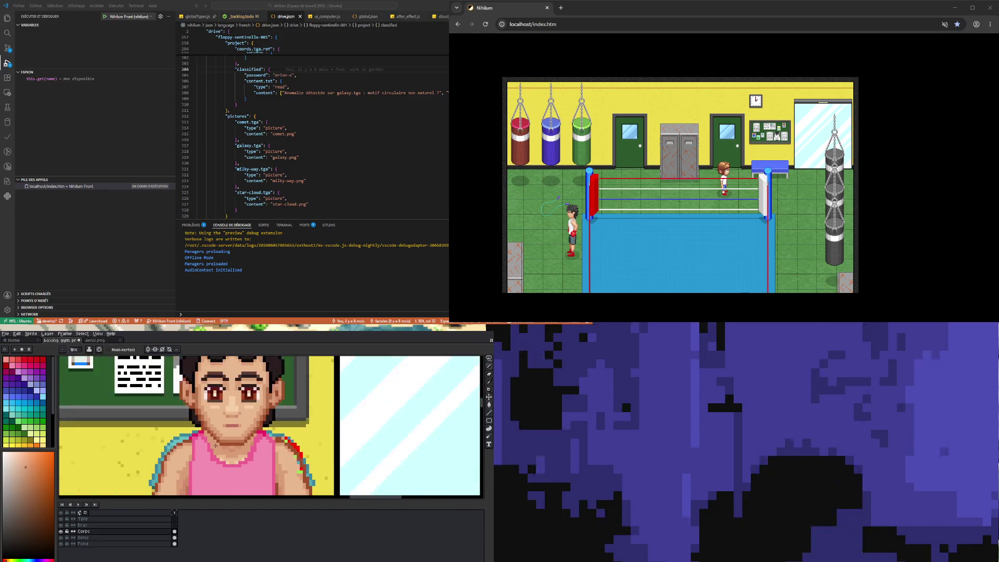
scroll(212, 457, "up", 2)
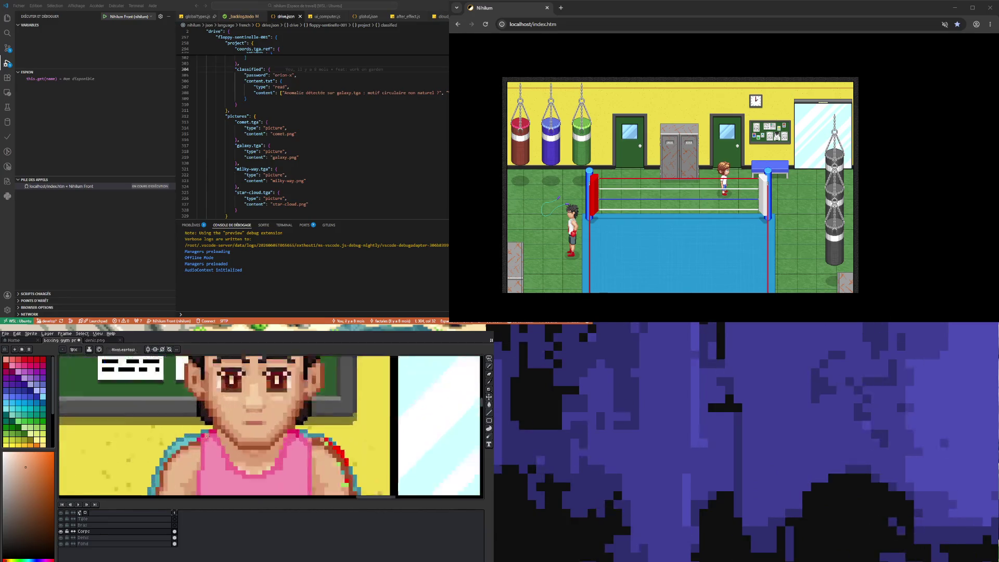
scroll(213, 457, "down", 4)
scroll(203, 426, "up", 3)
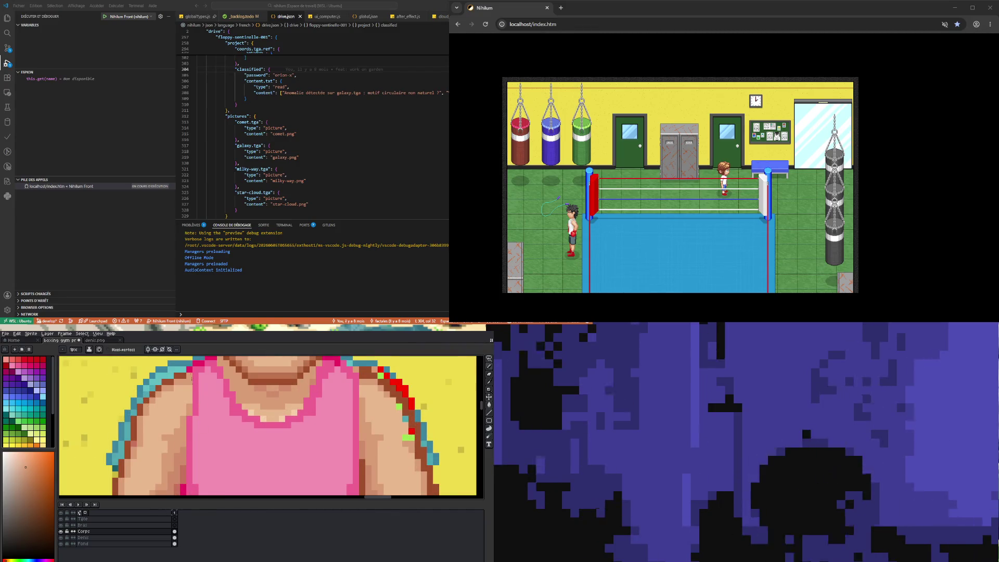
left_click(187, 376, "alt")
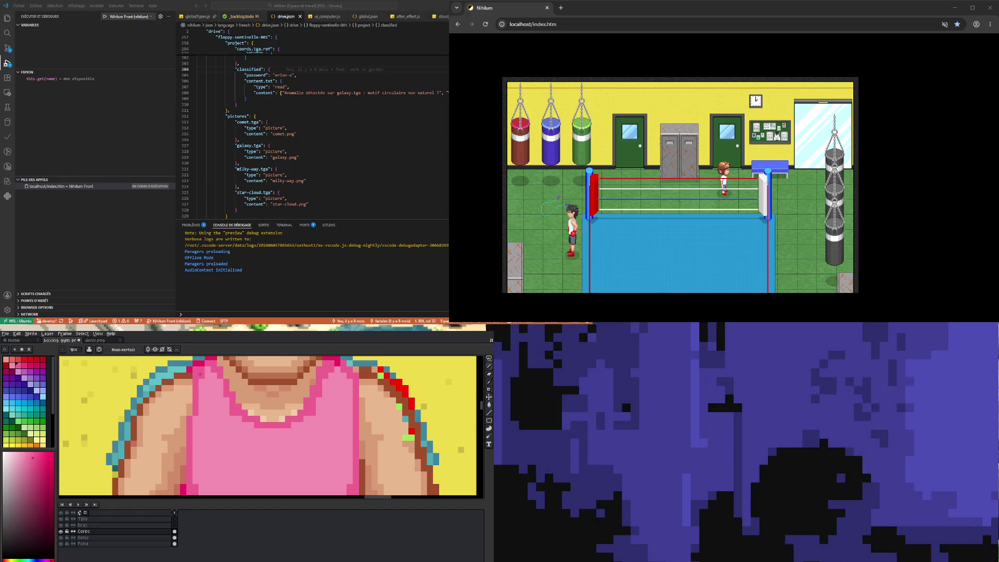
key("i")
scroll(225, 445, "down", 4)
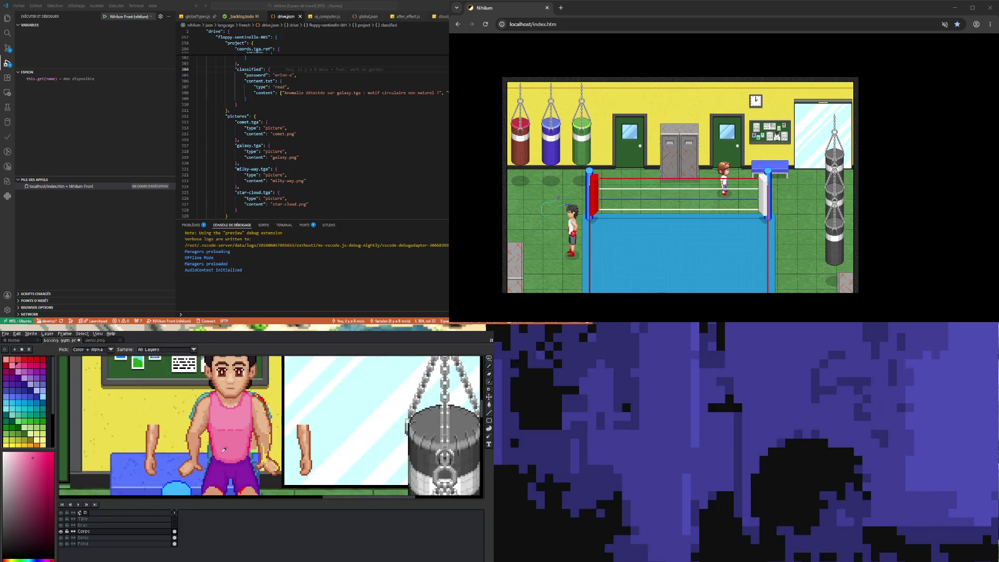
Sample the arm's dark brown outline colour and redraw the arm outline
scroll(224, 445, "down", 2)
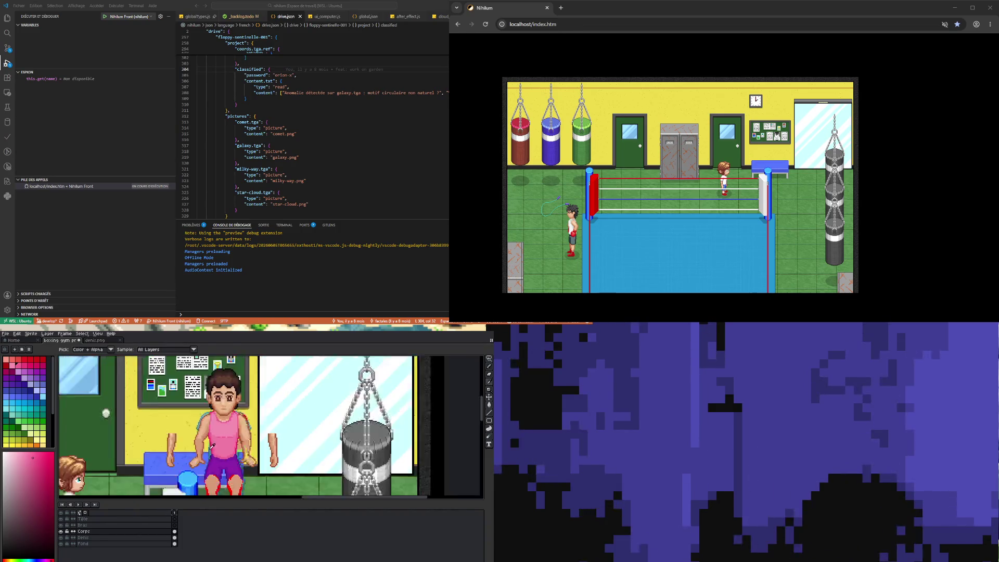
scroll(200, 425, "up", 5)
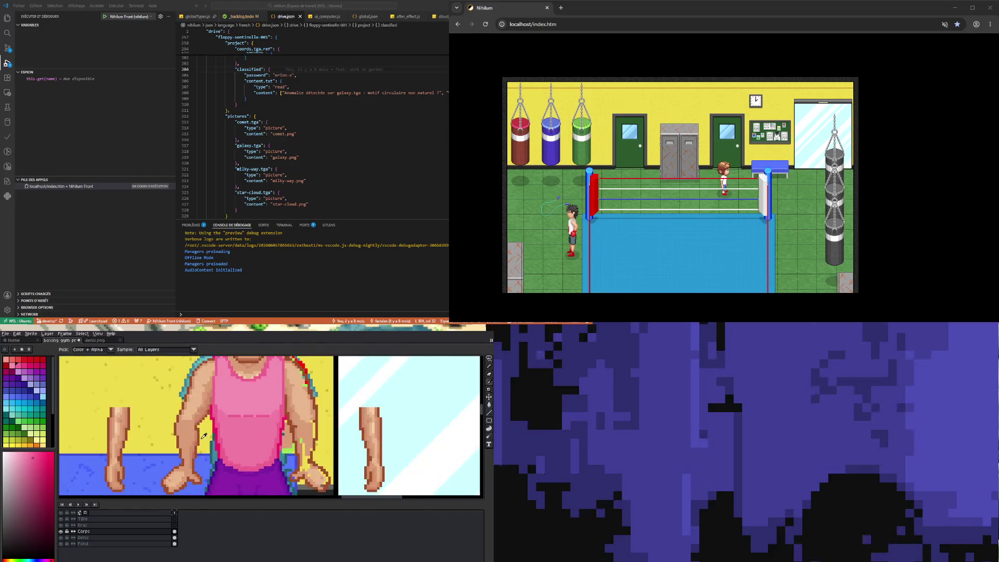
key("b")
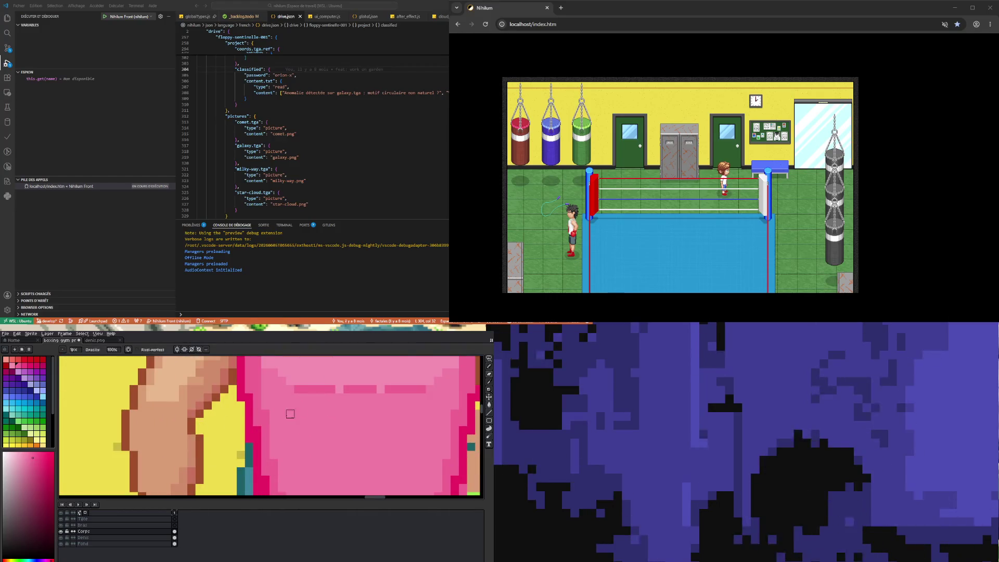
scroll(264, 426, "down", 3)
scroll(265, 427, "down", 2)
scroll(263, 432, "up", 5)
key("v")
key("i")
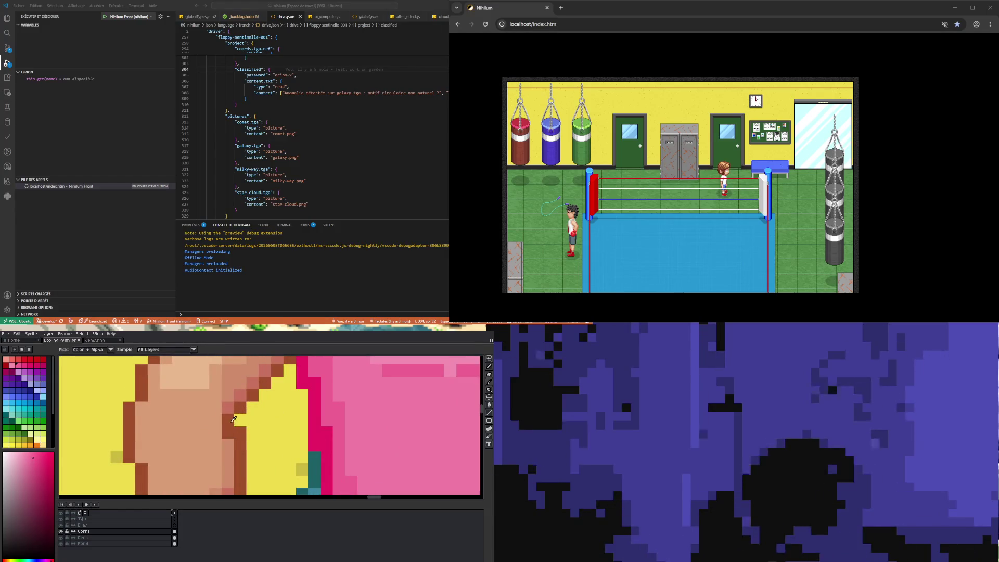
left_click(234, 406)
key("b")
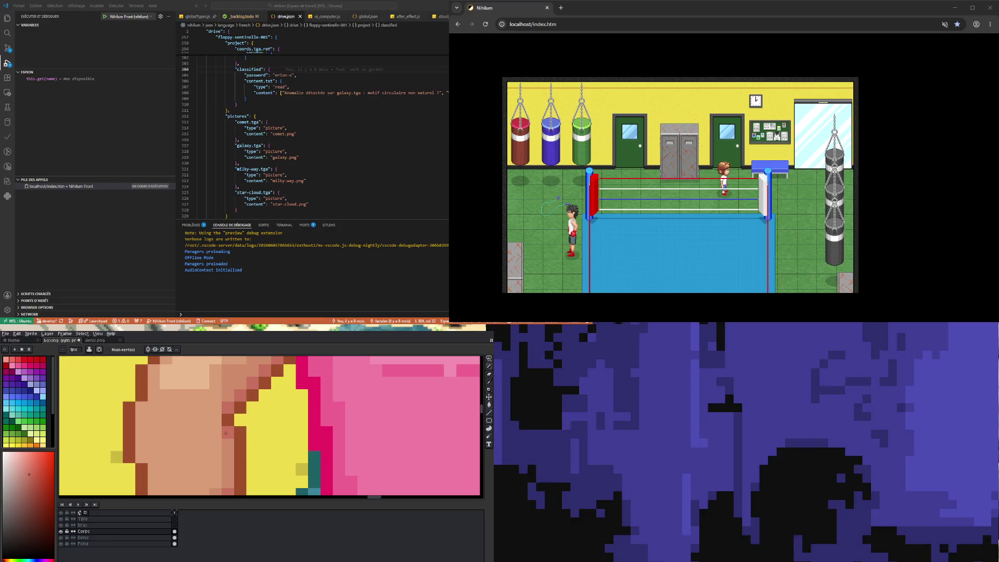
scroll(254, 443, "down", 2)
scroll(254, 443, "down", 2)
scroll(245, 441, "up", 3)
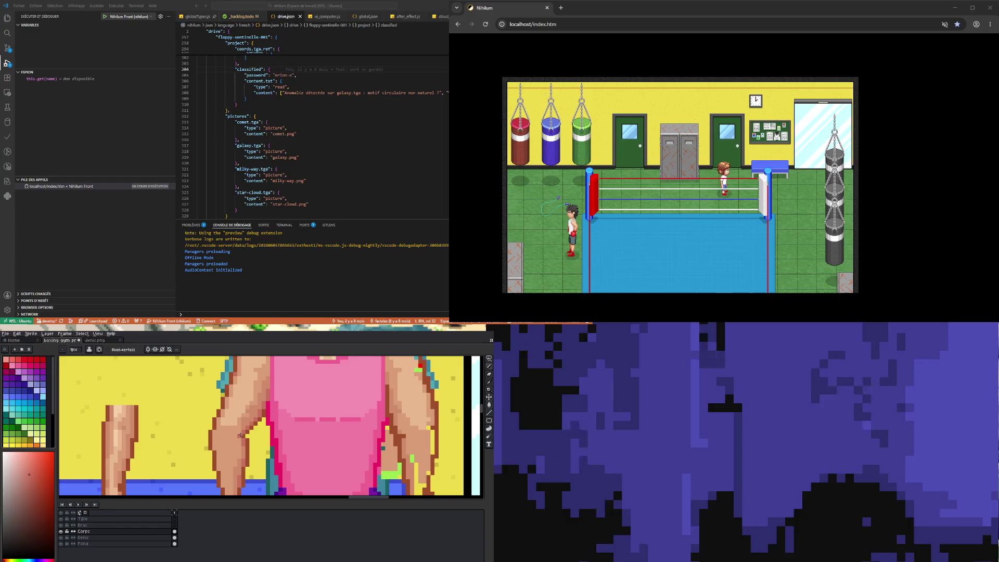
scroll(248, 452, "down", 2)
scroll(244, 443, "up", 2)
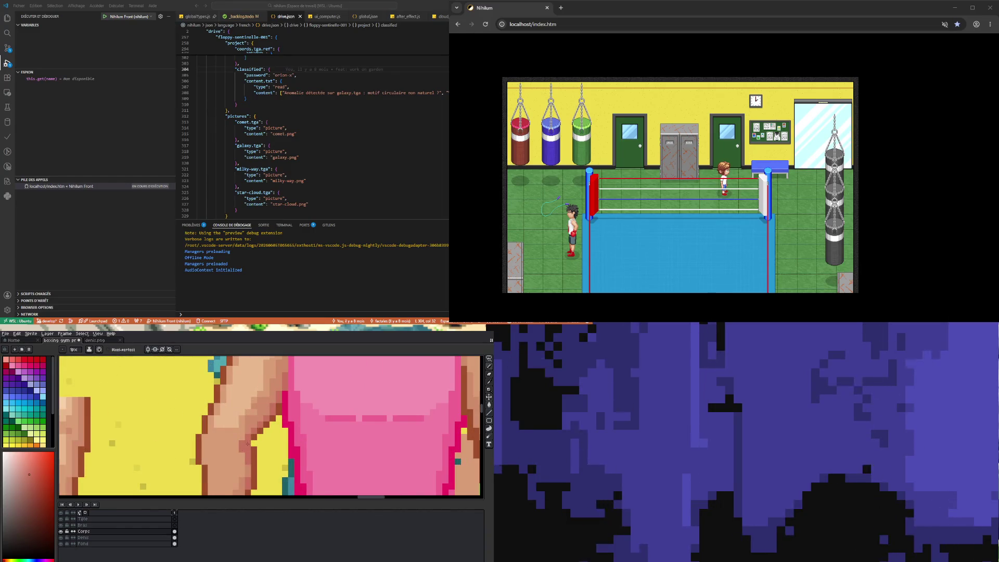
scroll(248, 443, "down", 2)
scroll(245, 434, "up", 3)
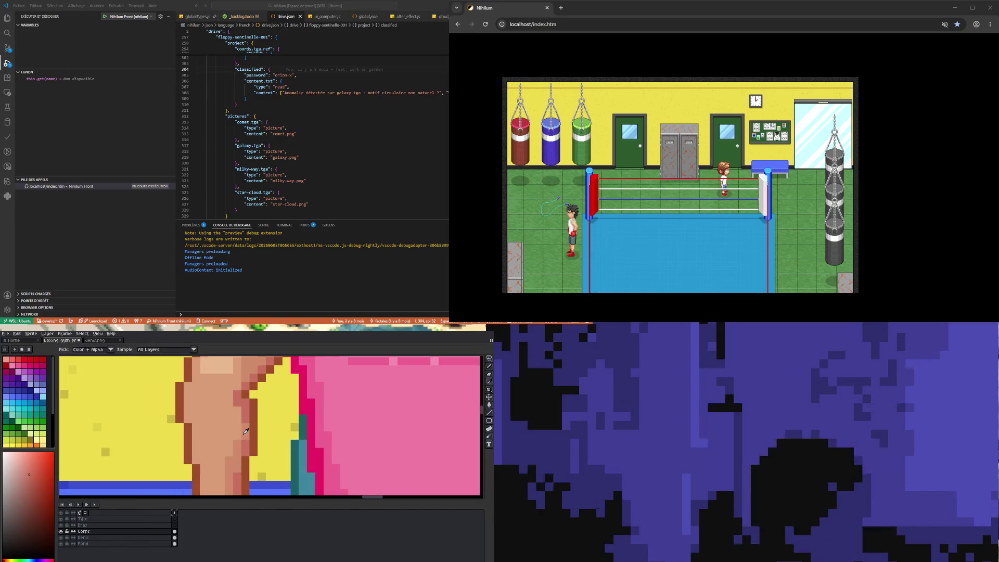
Reshade a few arm pixels with a darker skin tone sampled from the arm
left_click(245, 434, "alt")
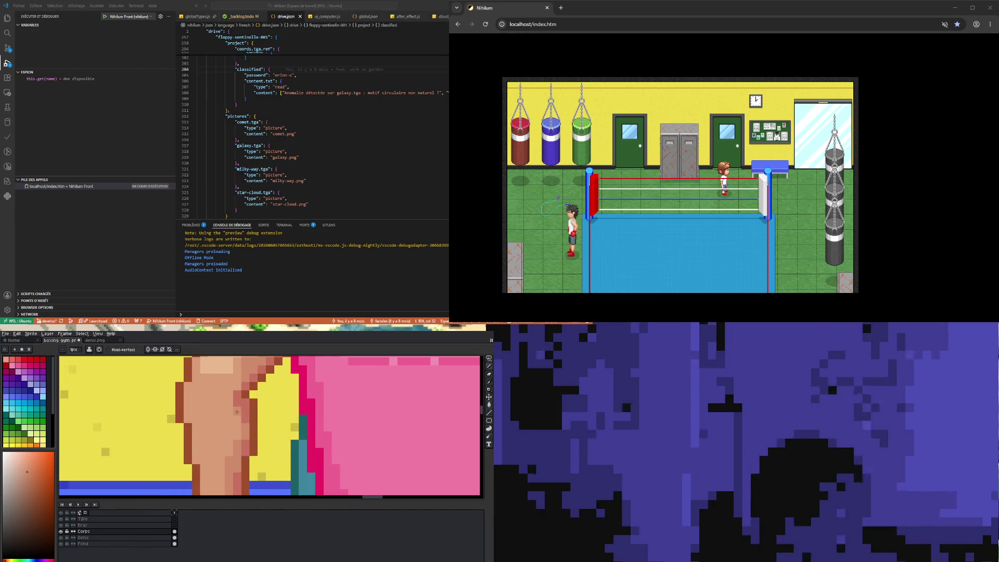
left_click(229, 398)
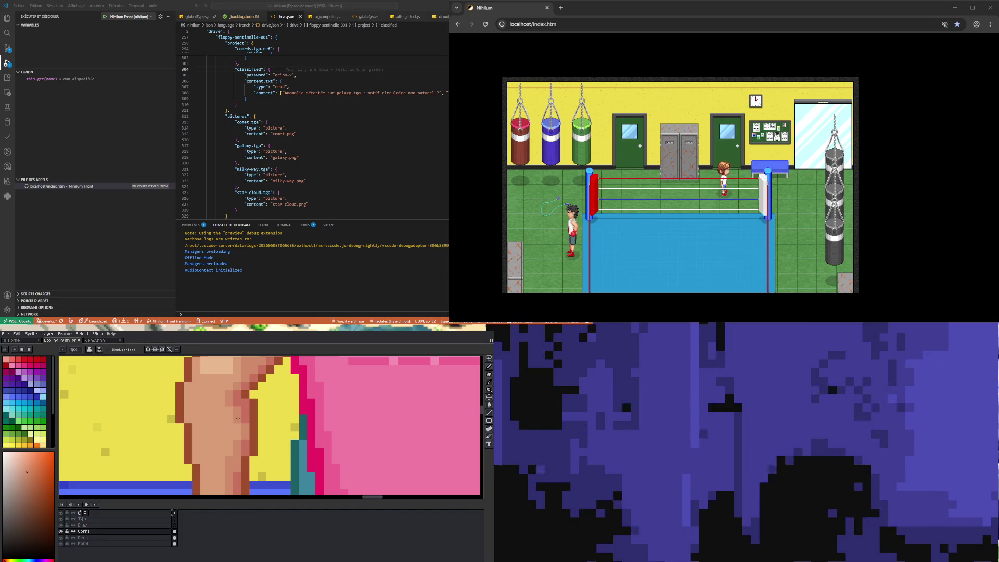
scroll(238, 433, "down", 2)
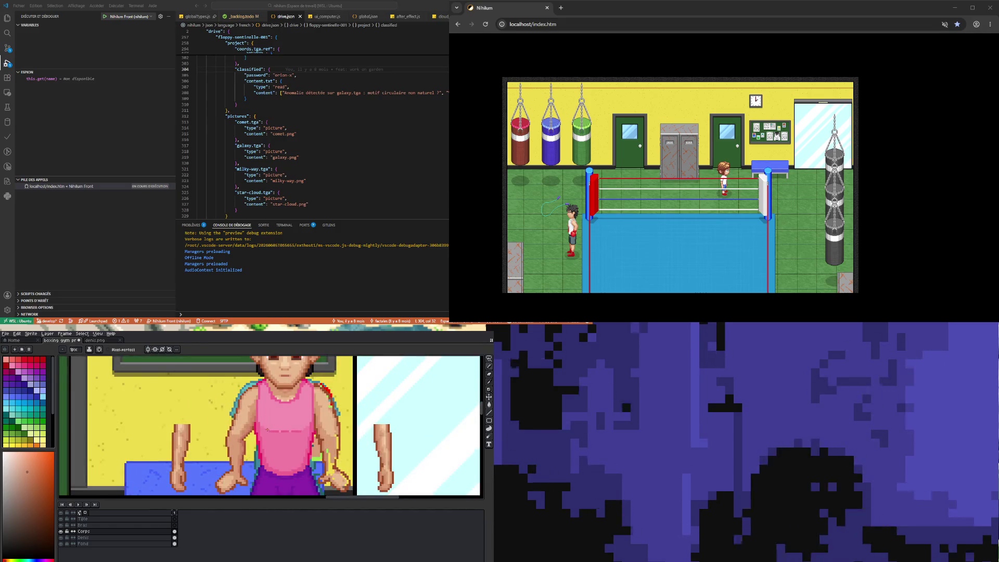
scroll(267, 430, "down", 1)
scroll(267, 430, "down", 1)
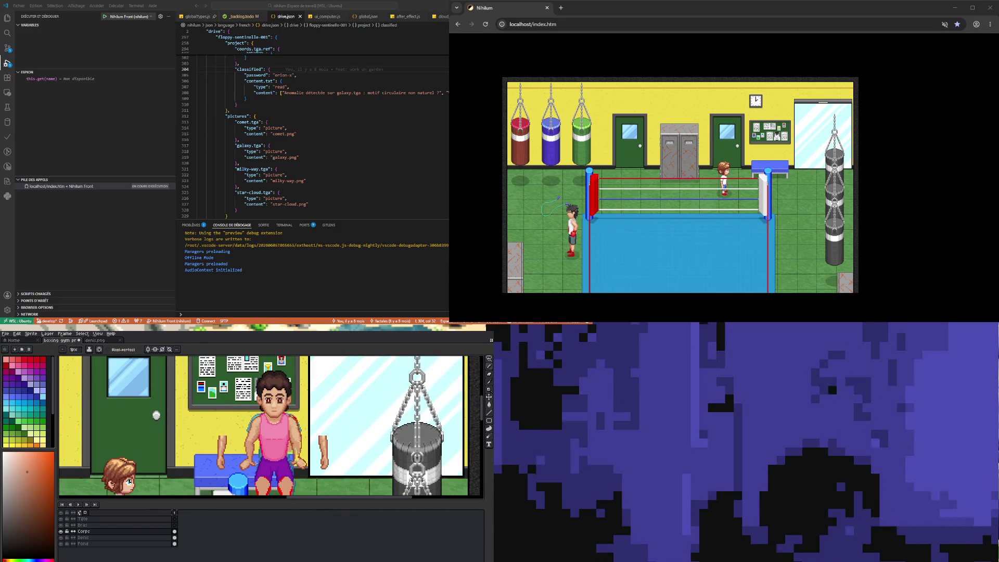
scroll(365, 469, "down", 1)
scroll(364, 469, "up", 2)
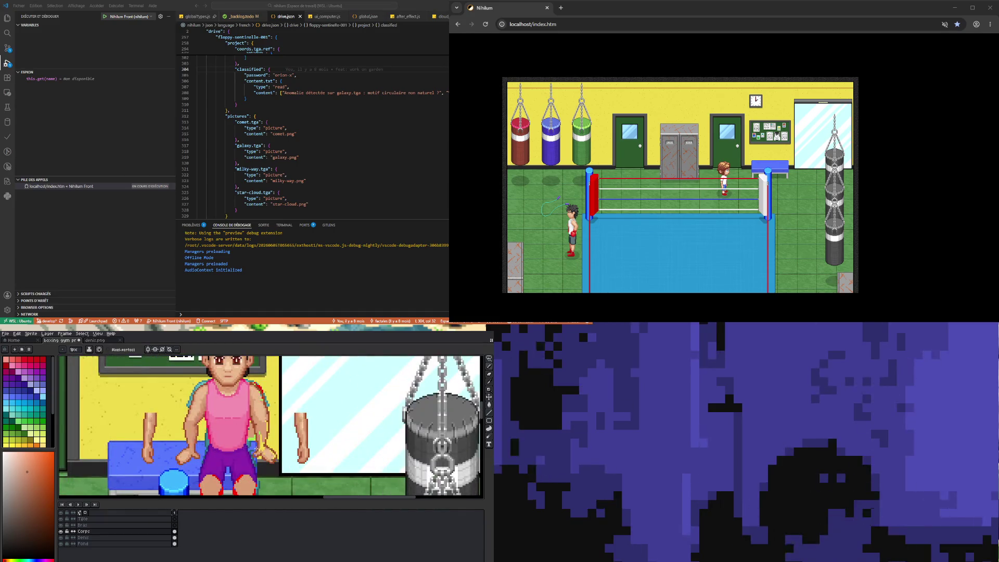
scroll(199, 411, "up", 3)
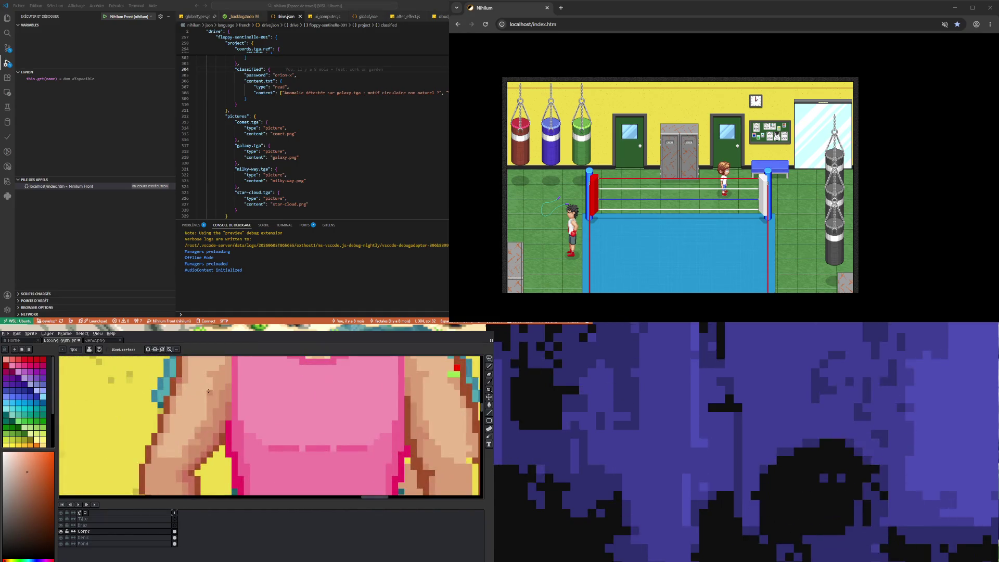
Shade the arm muscles with lighter skin shades, zooming in and out to check
left_click(211, 379, "alt")
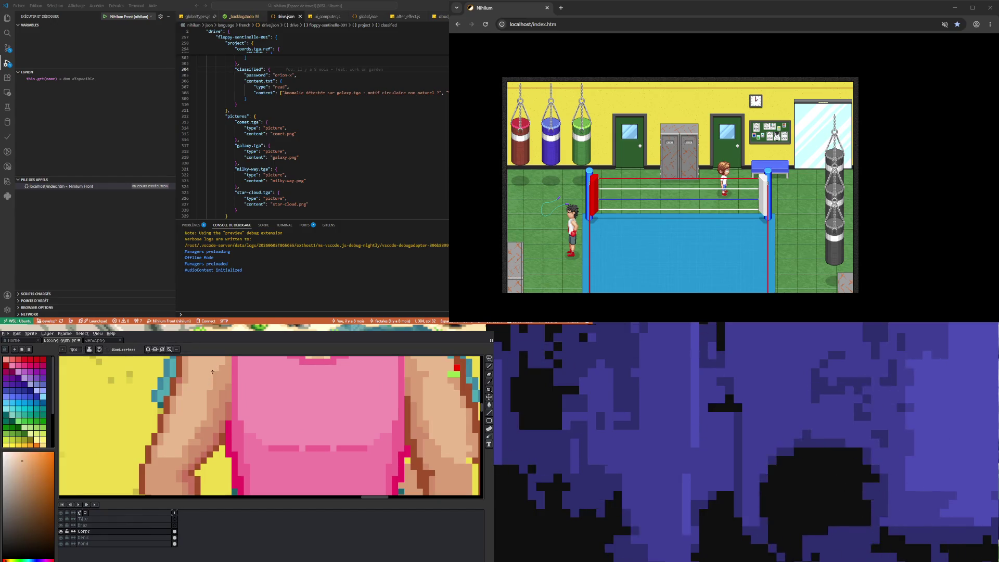
scroll(211, 406, "down", 2)
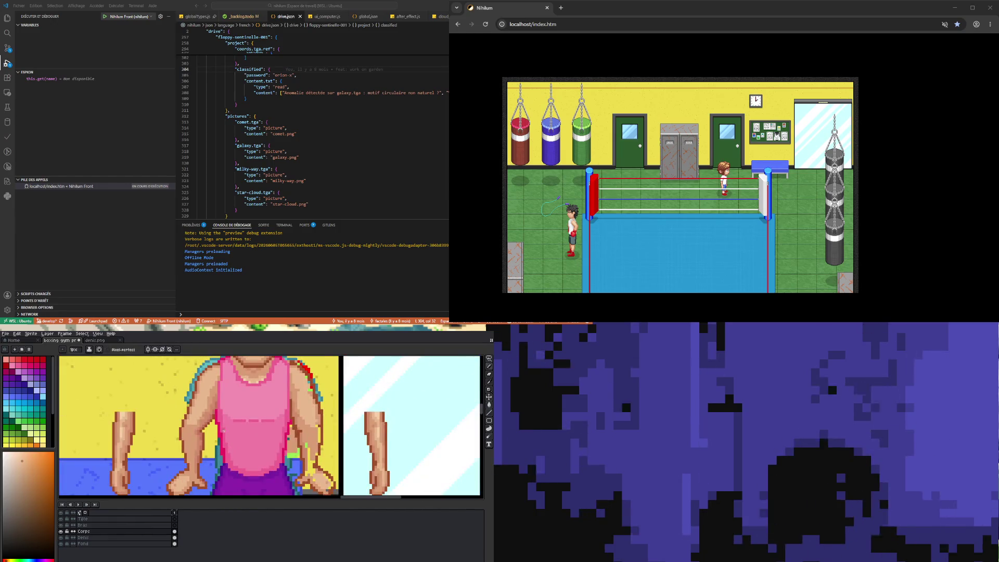
scroll(211, 420, "up", 3)
left_click(209, 398, "alt")
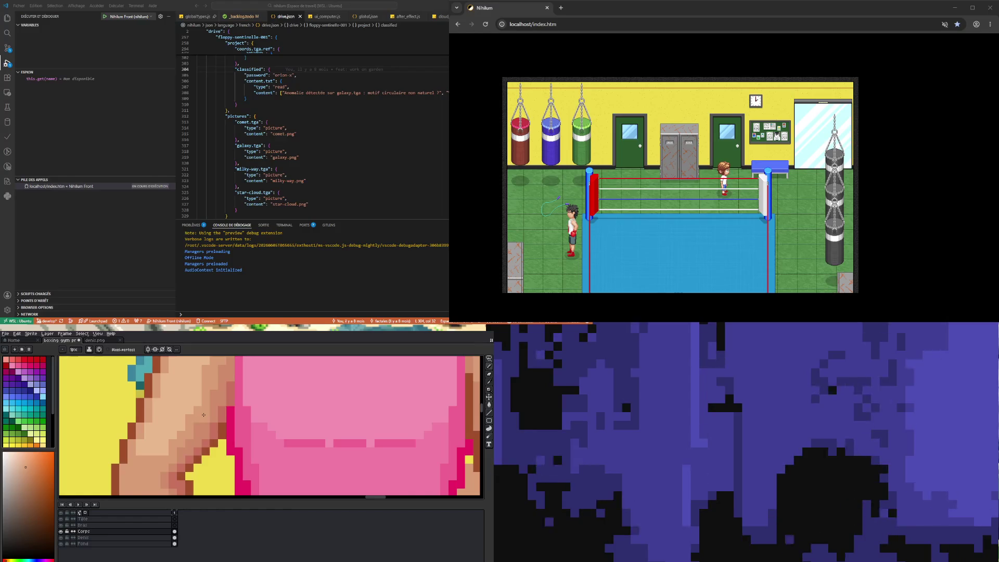
scroll(214, 390, "down", 2)
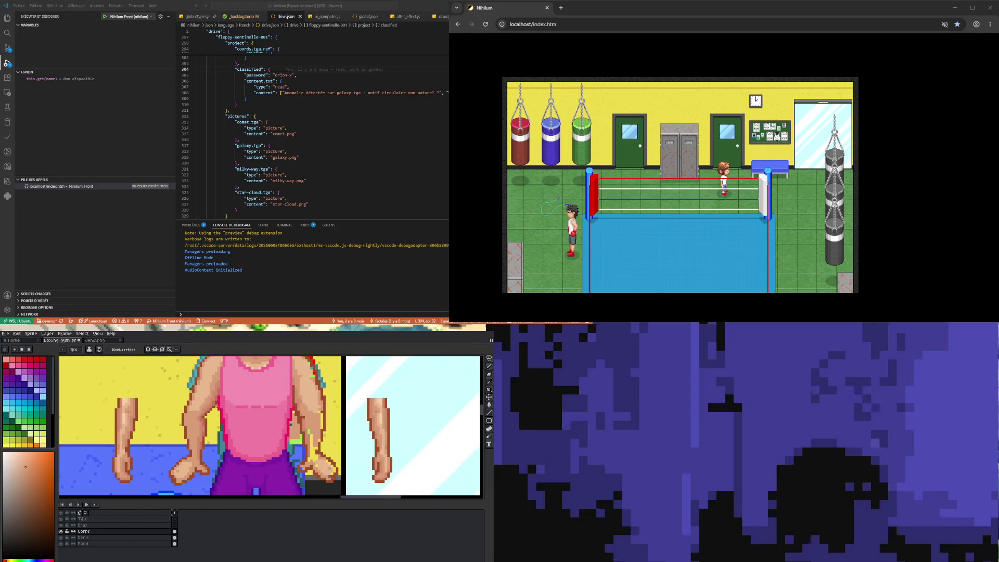
scroll(208, 389, "up", 2)
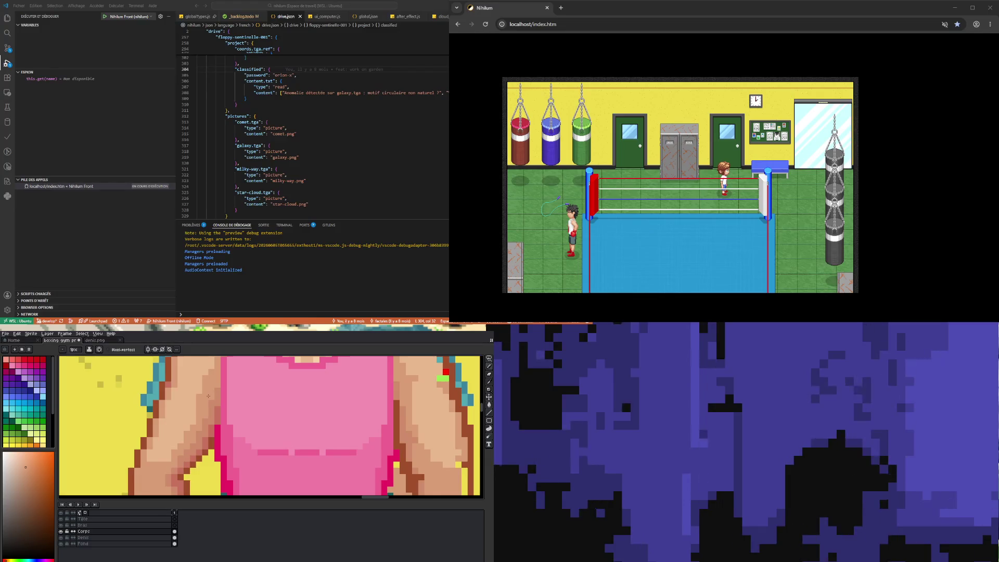
scroll(208, 396, "down", 2)
scroll(209, 404, "up", 1)
scroll(209, 412, "down", 1)
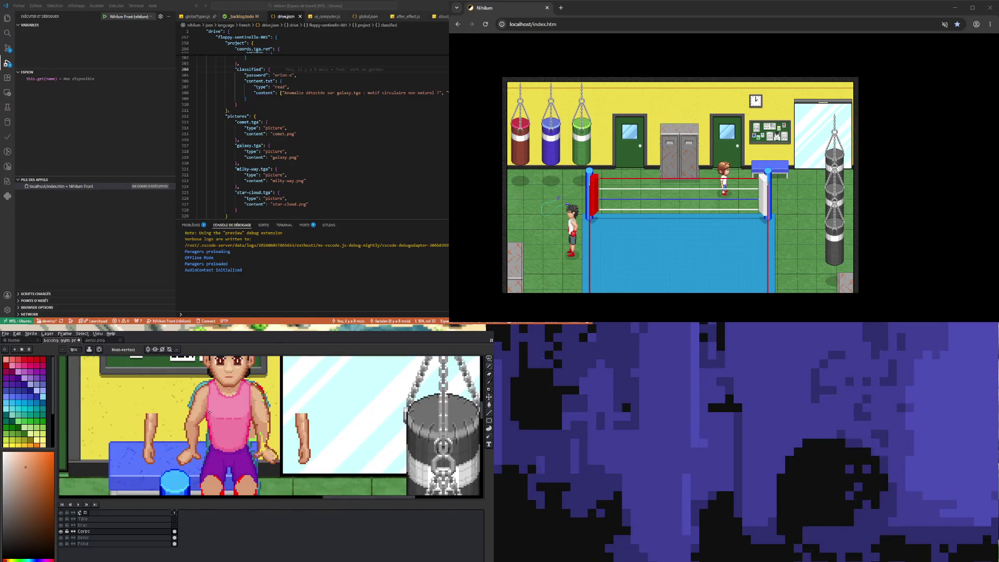
scroll(209, 407, "up", 2)
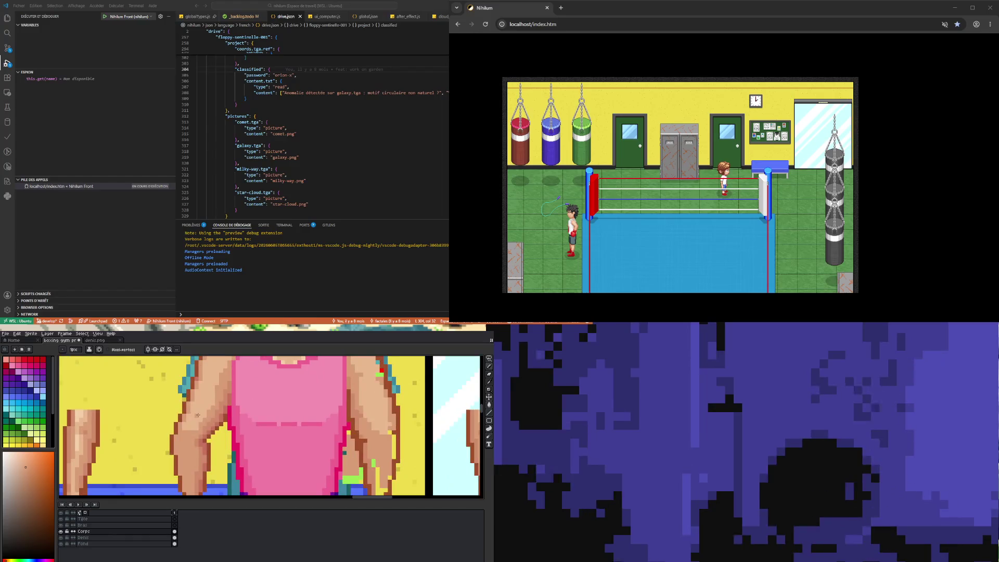
scroll(198, 415, "up", 2)
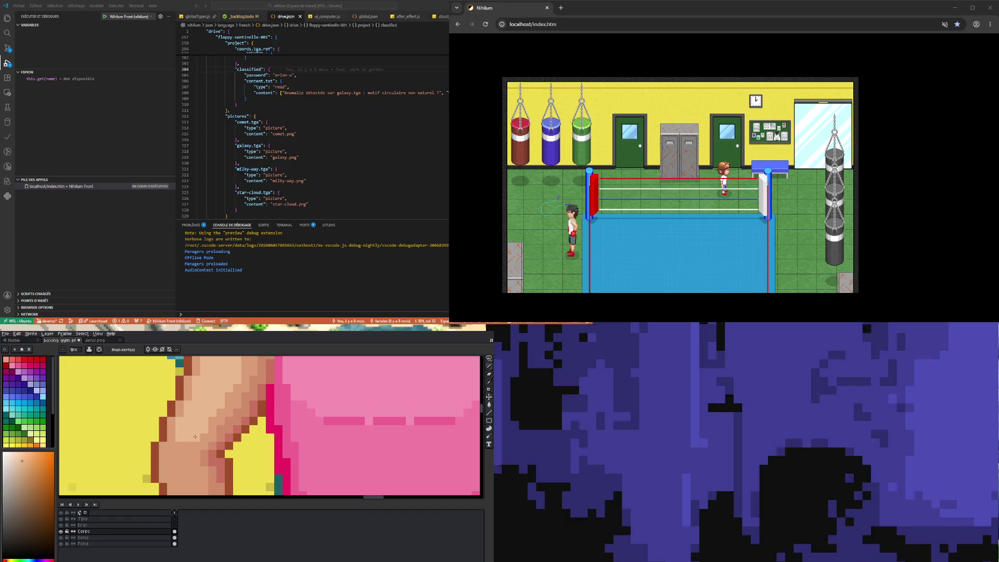
scroll(184, 435, "down", 2)
scroll(187, 435, "up", 2)
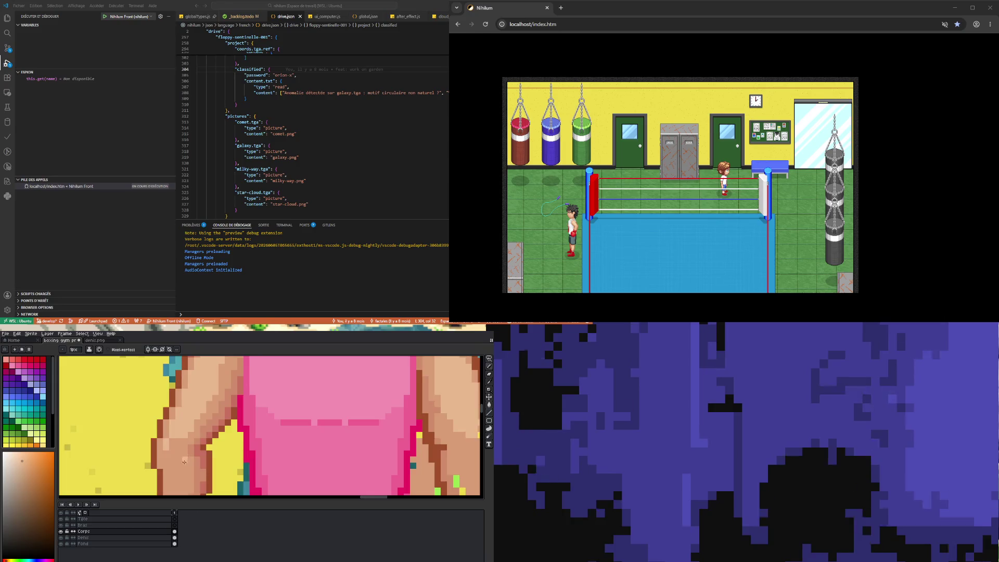
scroll(167, 442, "down", 3)
scroll(199, 440, "down", 1)
scroll(198, 439, "up", 2)
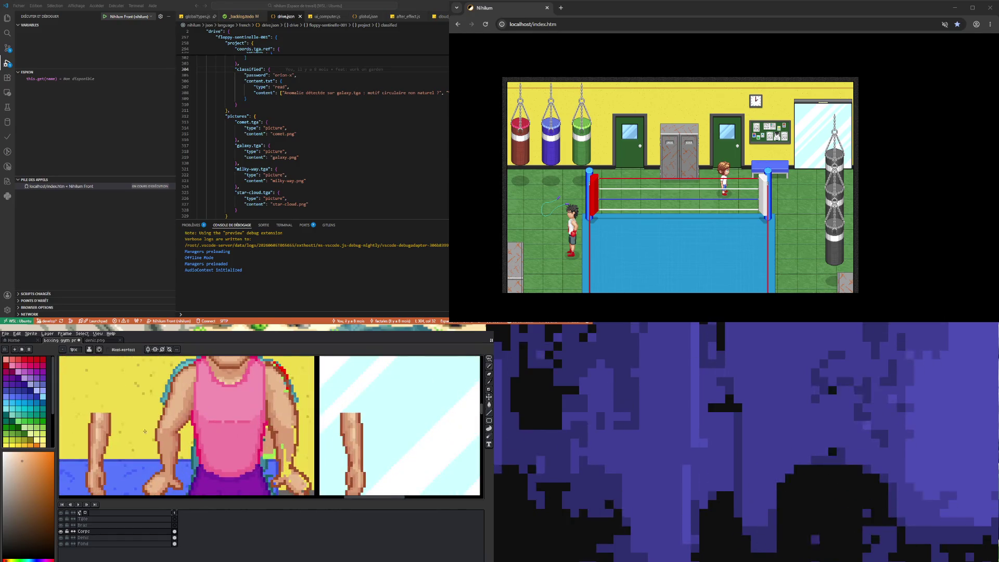
scroll(198, 440, "up", 2)
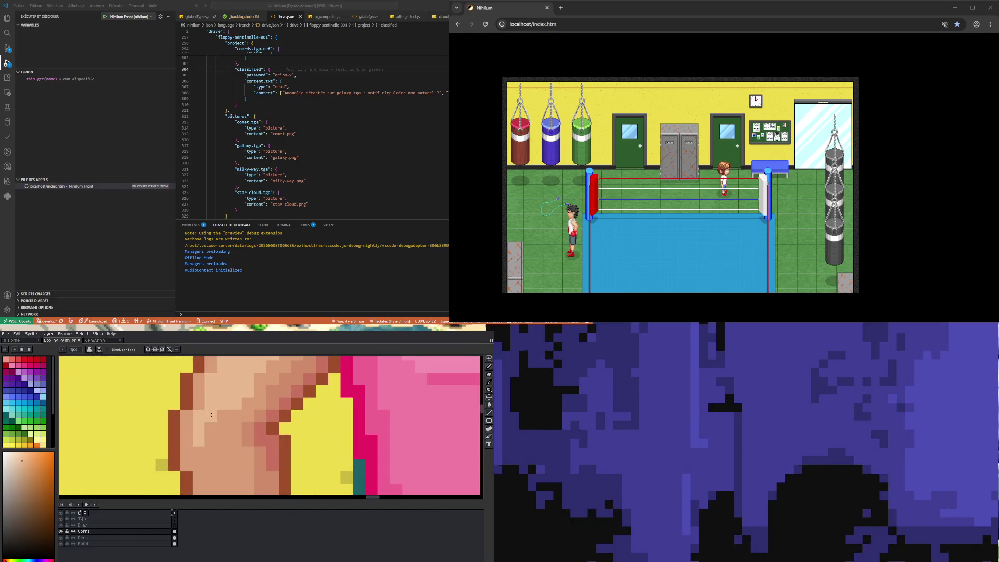
scroll(210, 427, "down", 2)
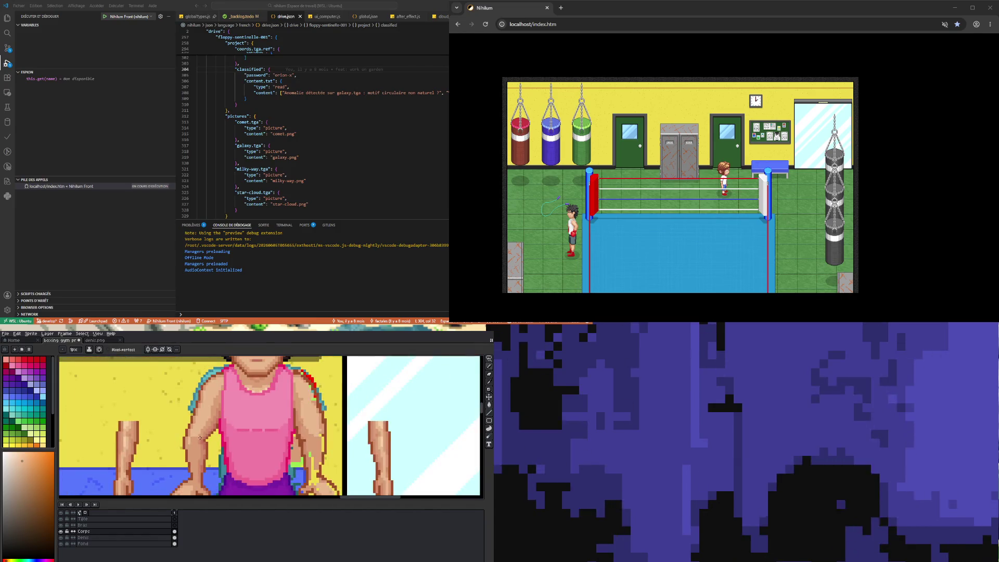
scroll(206, 442, "up", 1)
scroll(199, 463, "down", 1)
scroll(199, 463, "down", 1)
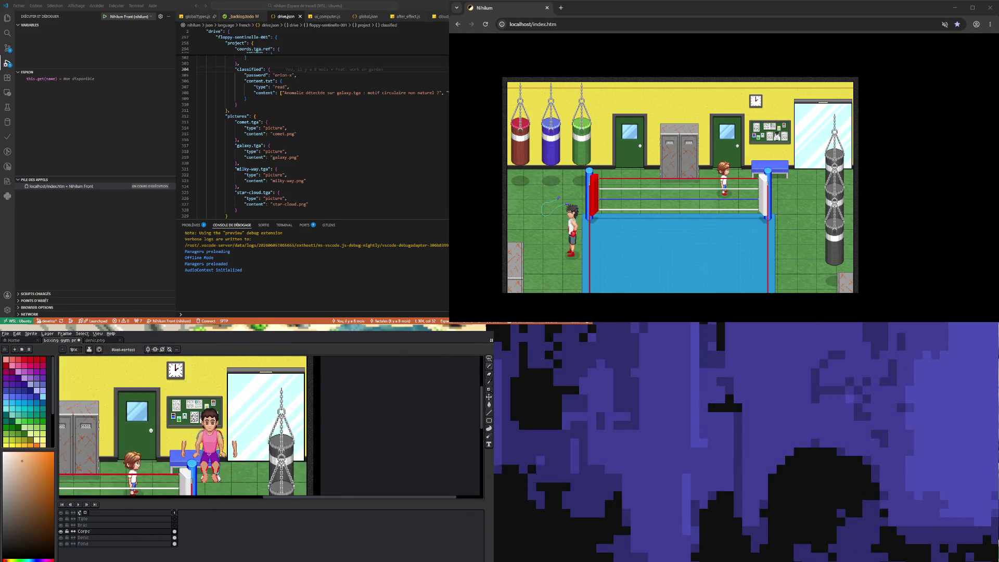
scroll(185, 436, "up", 3)
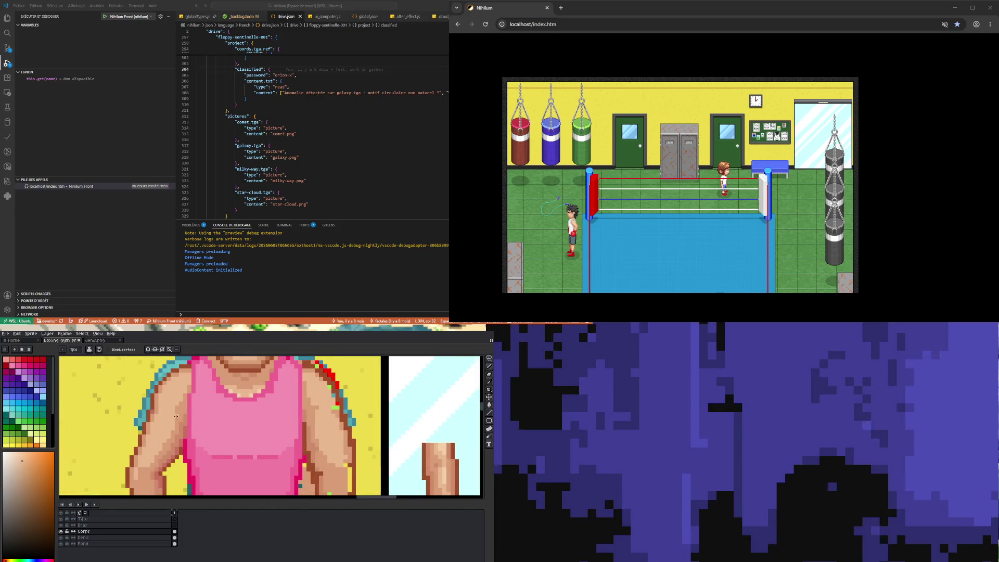
scroll(176, 404, "down", 2)
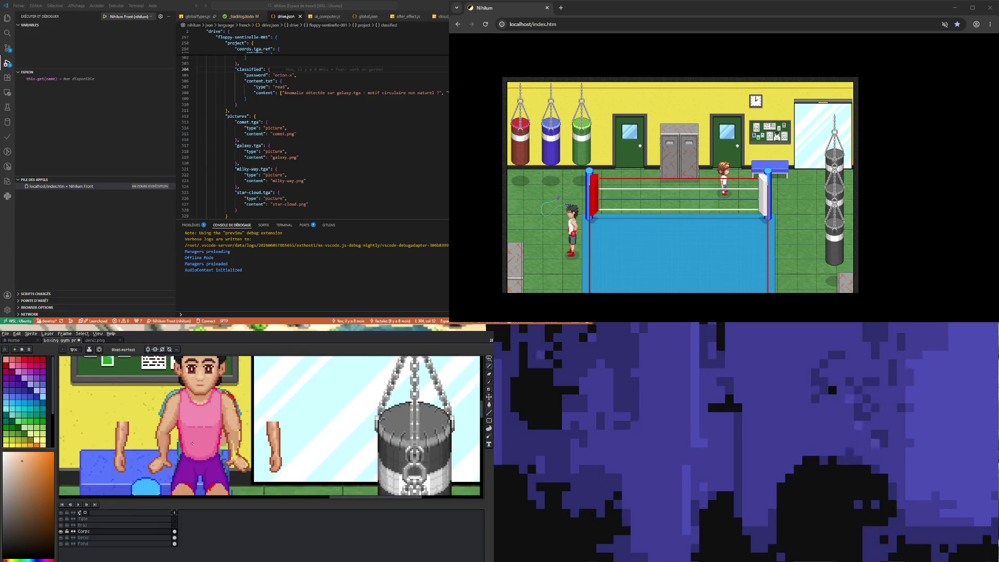
scroll(188, 438, "down", 2)
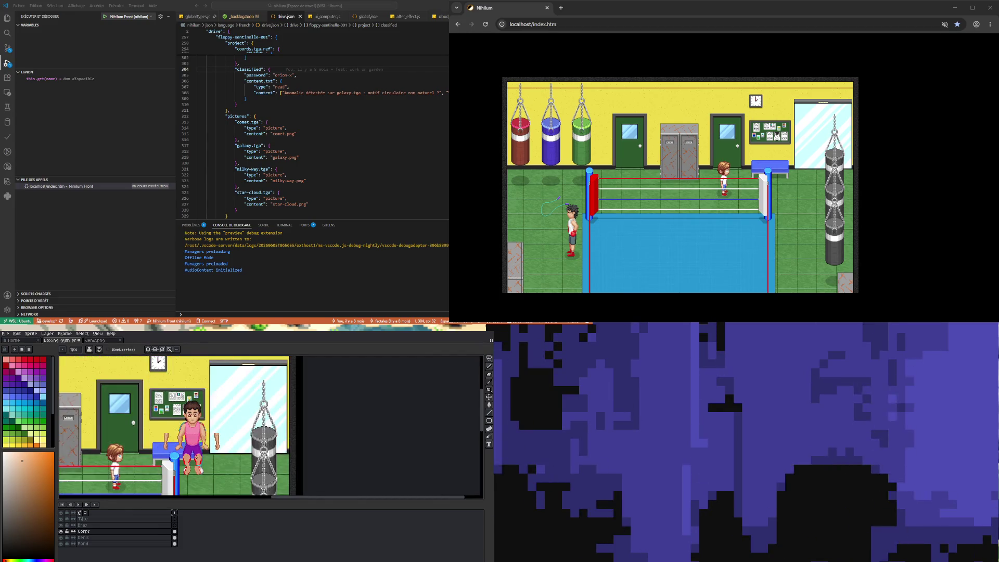
scroll(193, 449, "up", 3)
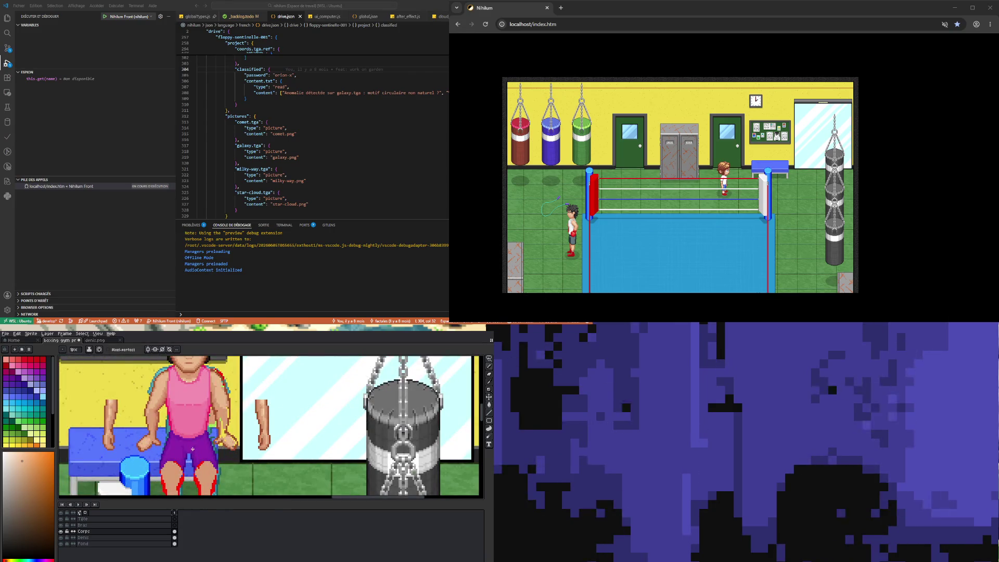
scroll(159, 421, "up", 2)
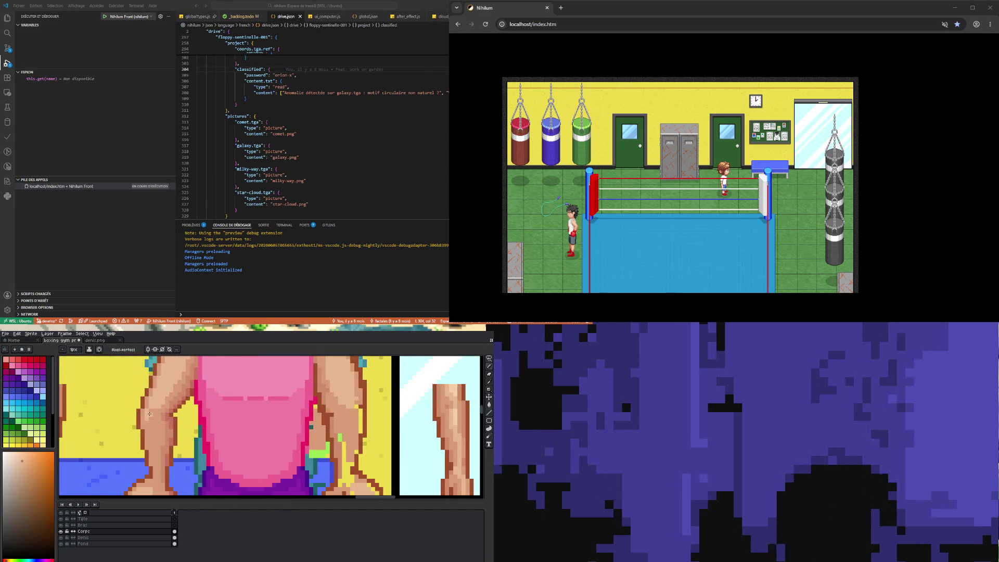
scroll(147, 424, "down", 3)
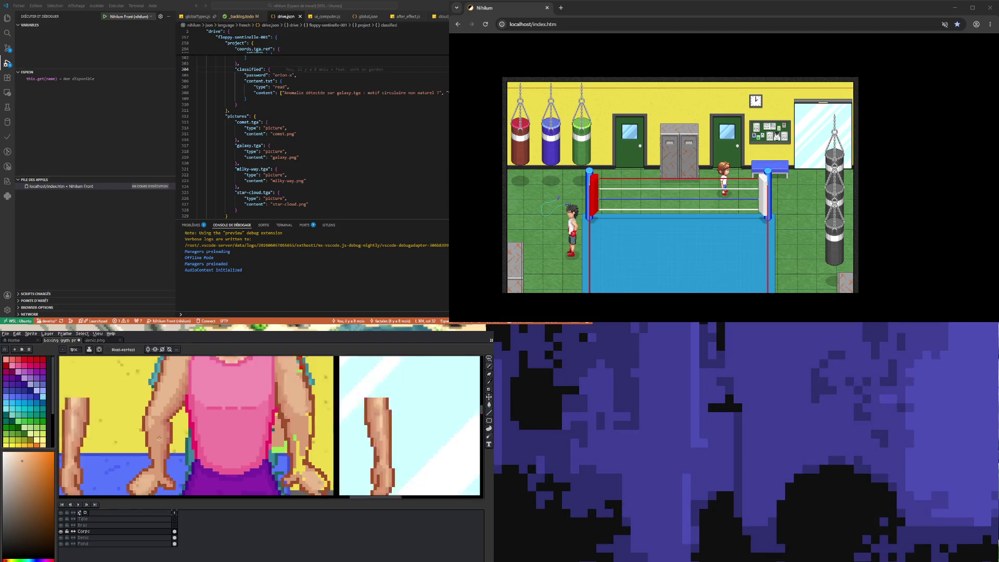
scroll(205, 460, "down", 2)
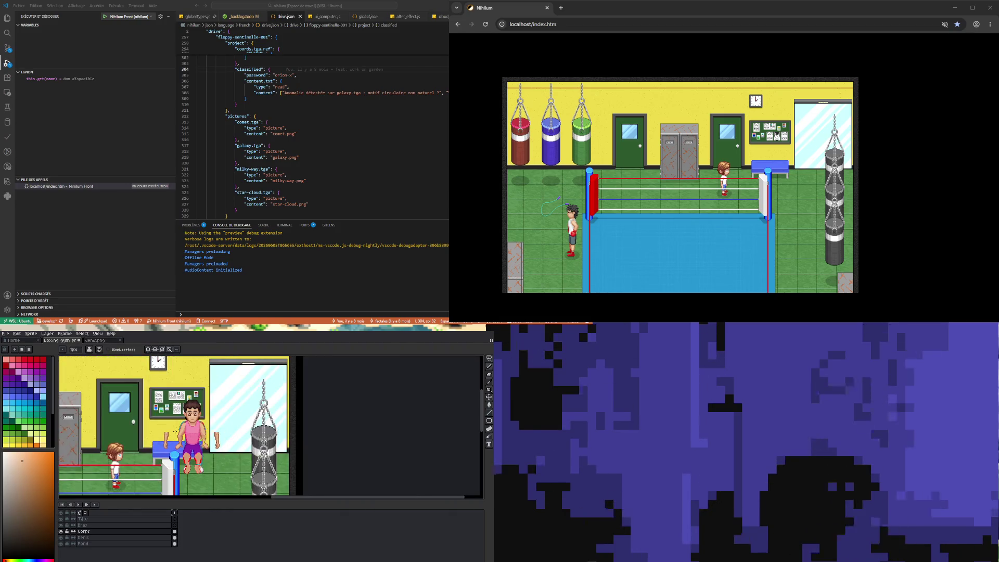
scroll(175, 431, "up", 4)
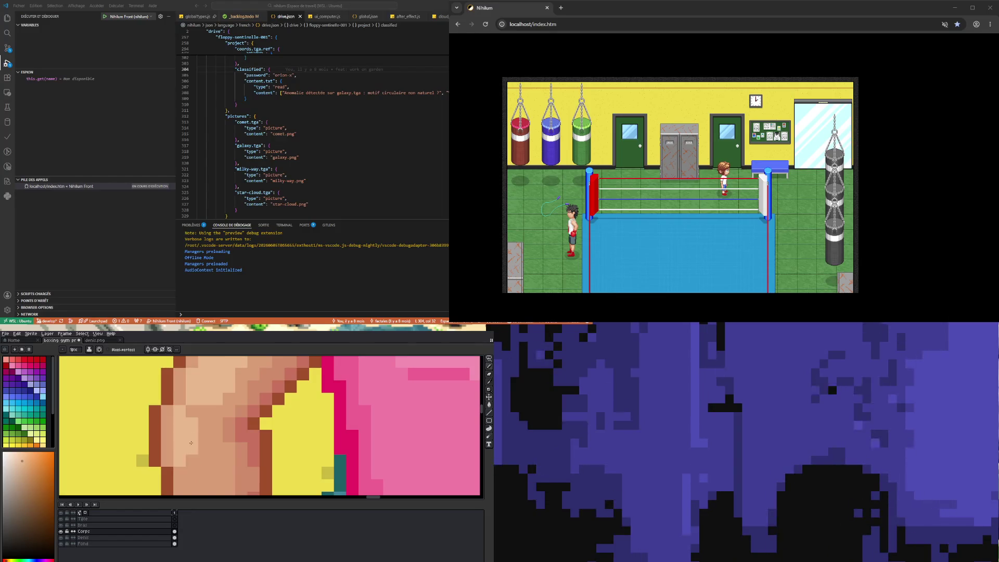
scroll(188, 443, "down", 3)
scroll(202, 458, "up", 2)
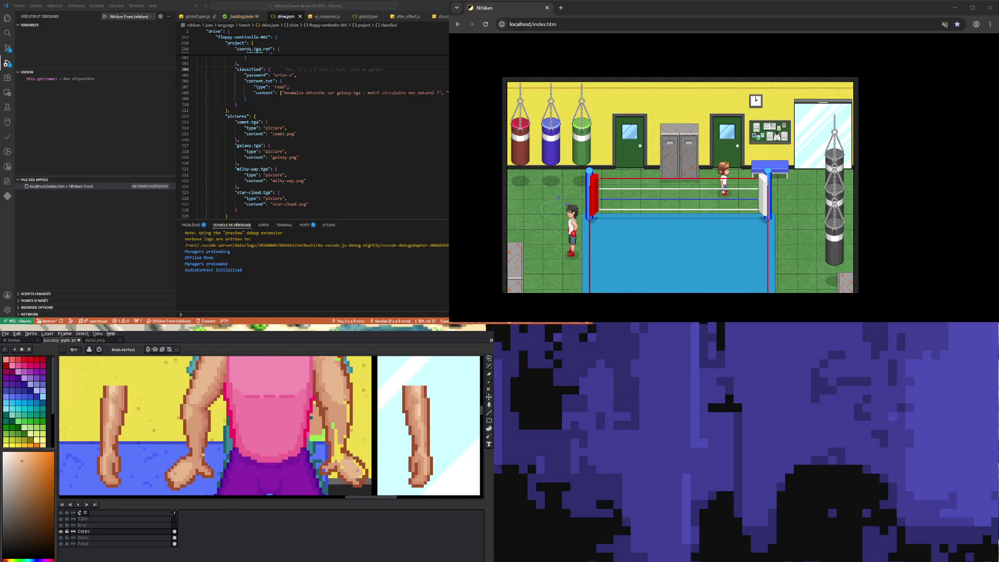
scroll(197, 432, "up", 2)
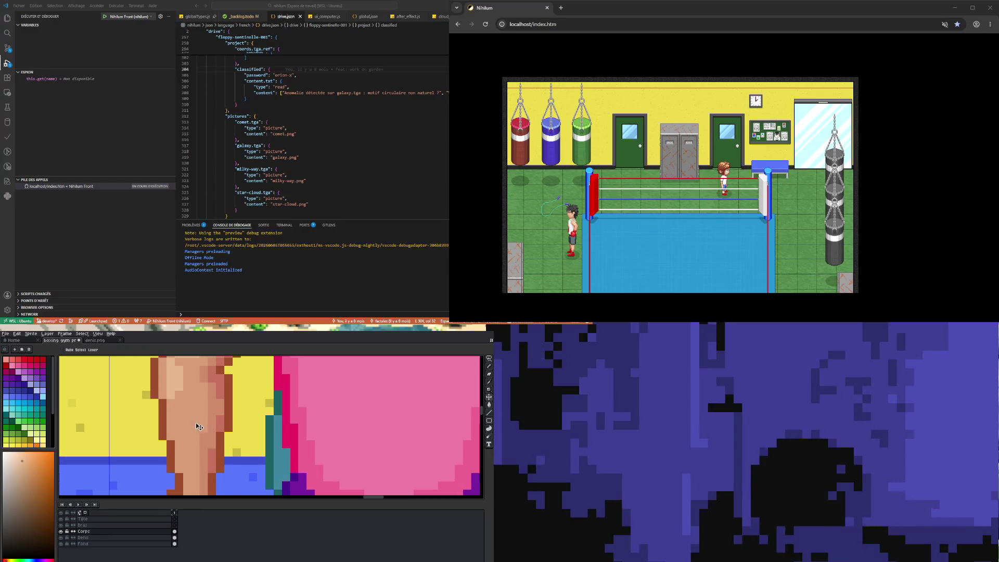
Sample the arm's skin tone, then a colour from the fist beside the shorts
left_click(193, 412, "alt")
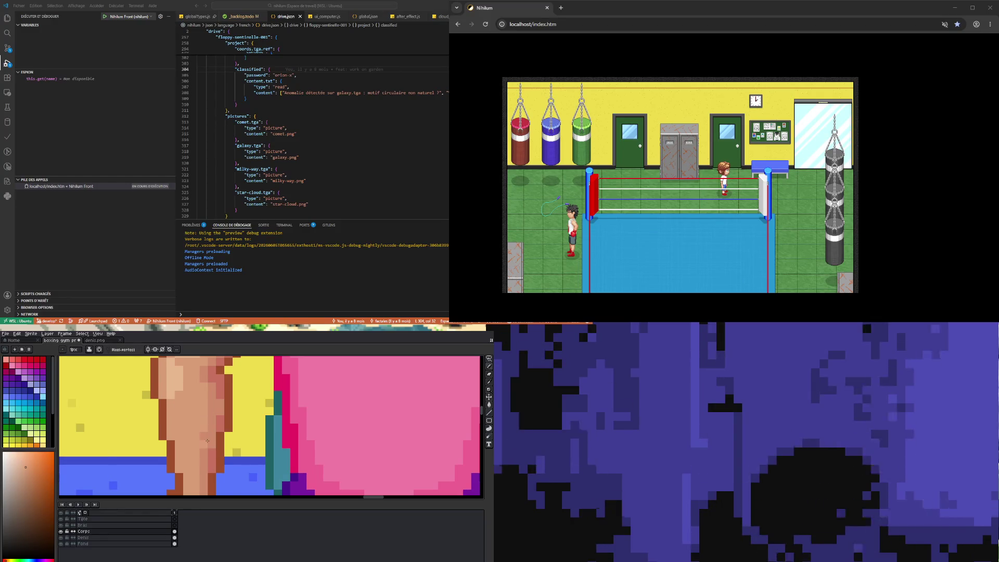
scroll(202, 442, "down", 3)
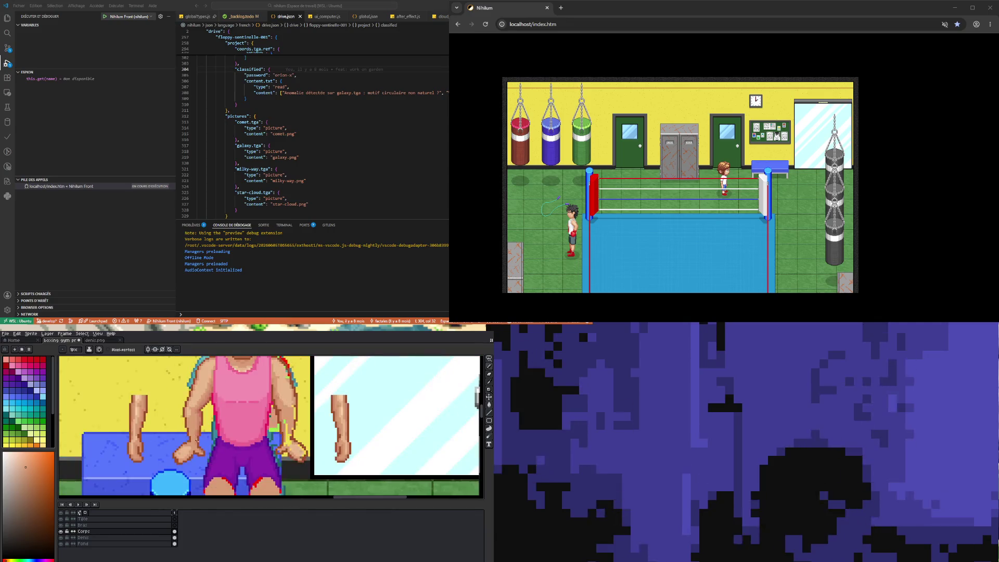
scroll(169, 447, "up", 3)
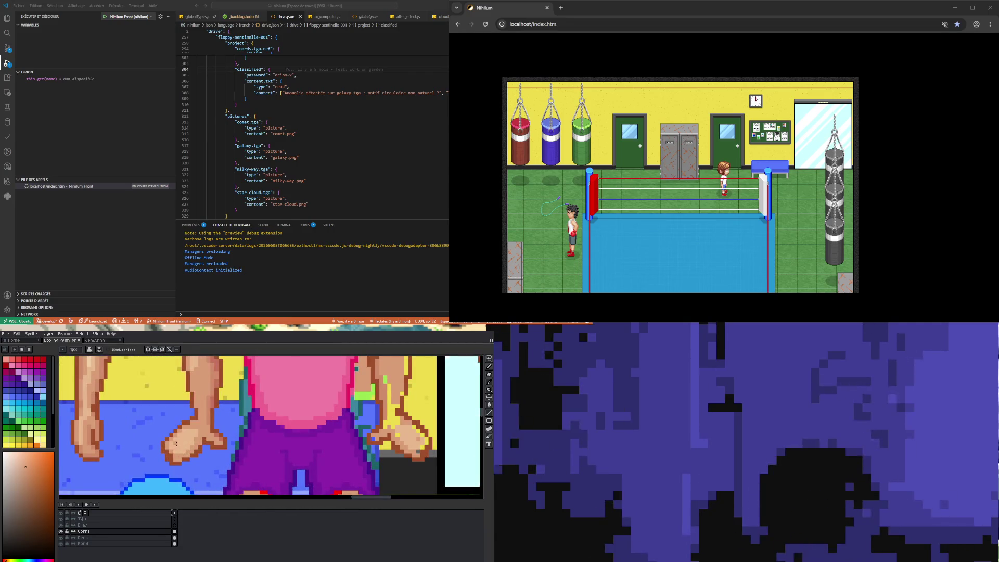
scroll(177, 443, "up", 2)
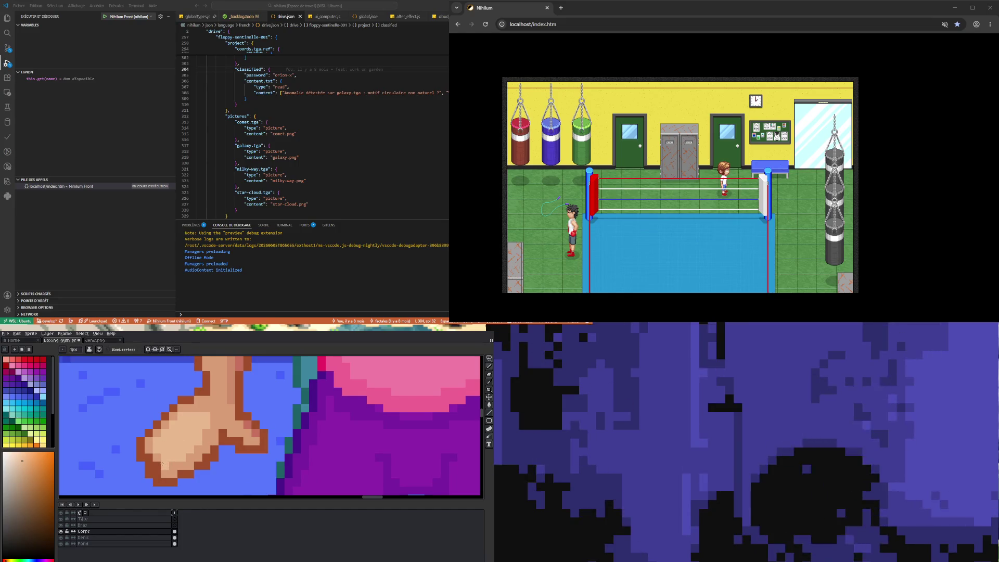
left_click(149, 445, "alt")
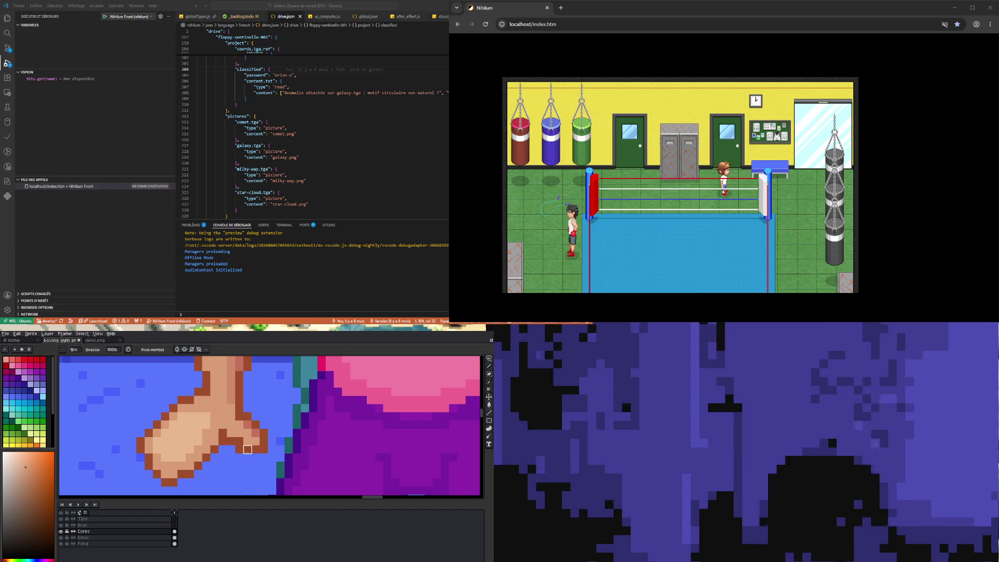
Pick up the hand's dark brown outline colour
scroll(254, 474, "down", 2)
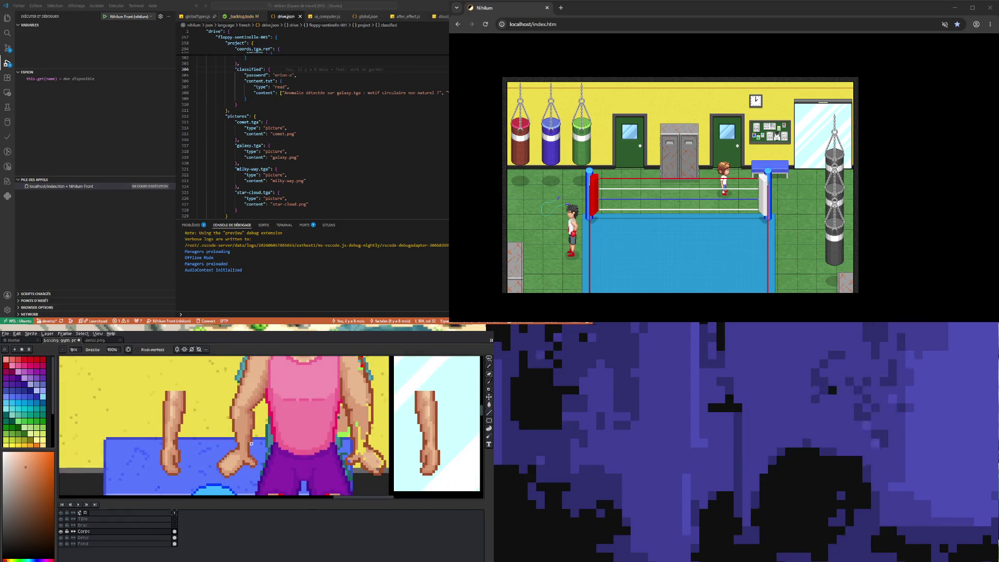
scroll(251, 444, "down", 2)
scroll(252, 443, "down", 2)
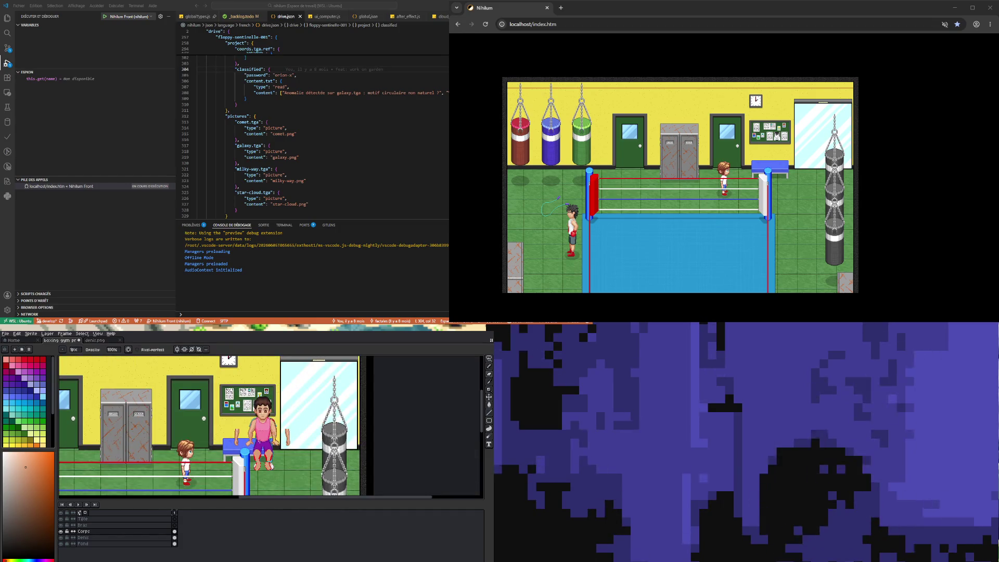
scroll(251, 443, "up", 6)
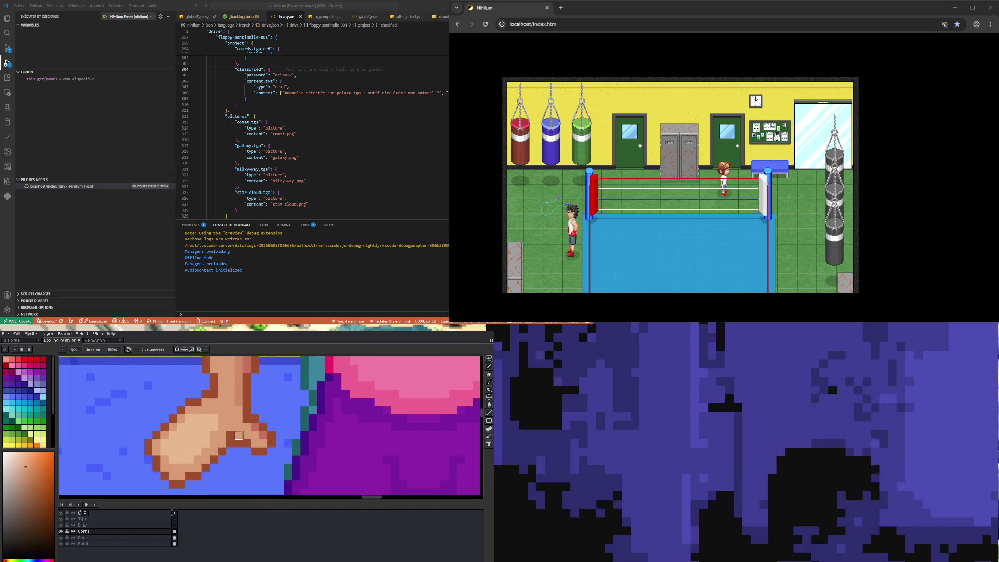
left_click(236, 431, "alt")
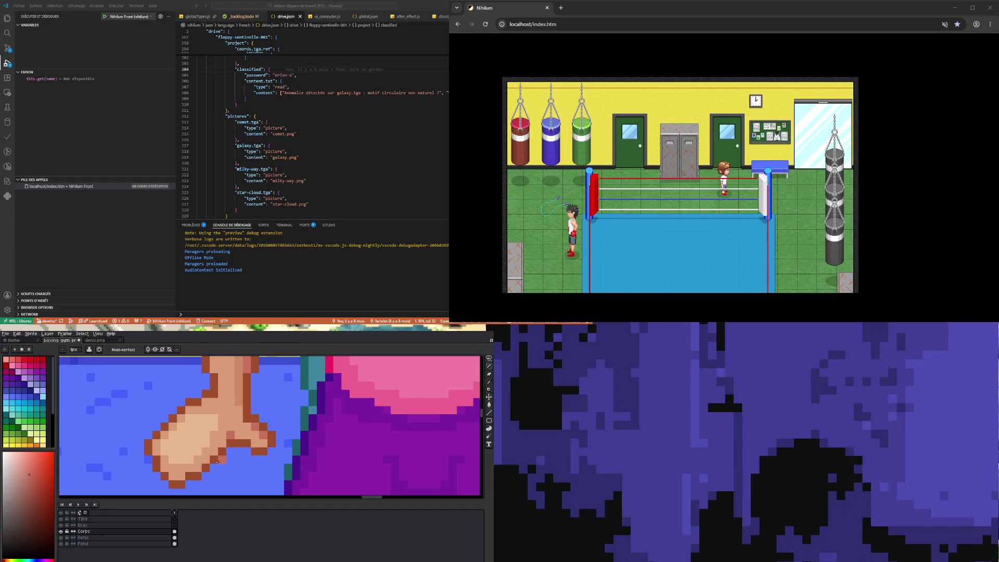
Sample the hand's lighter skin tone and bring back the Eyedropper
scroll(250, 439, "down", 2)
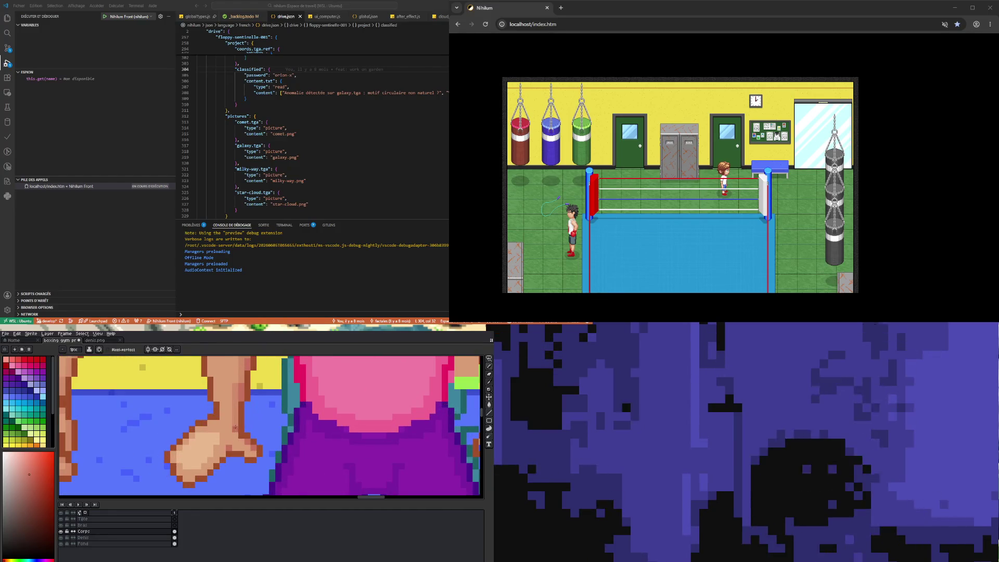
left_click(233, 437, "alt")
scroll(231, 446, "up", 1)
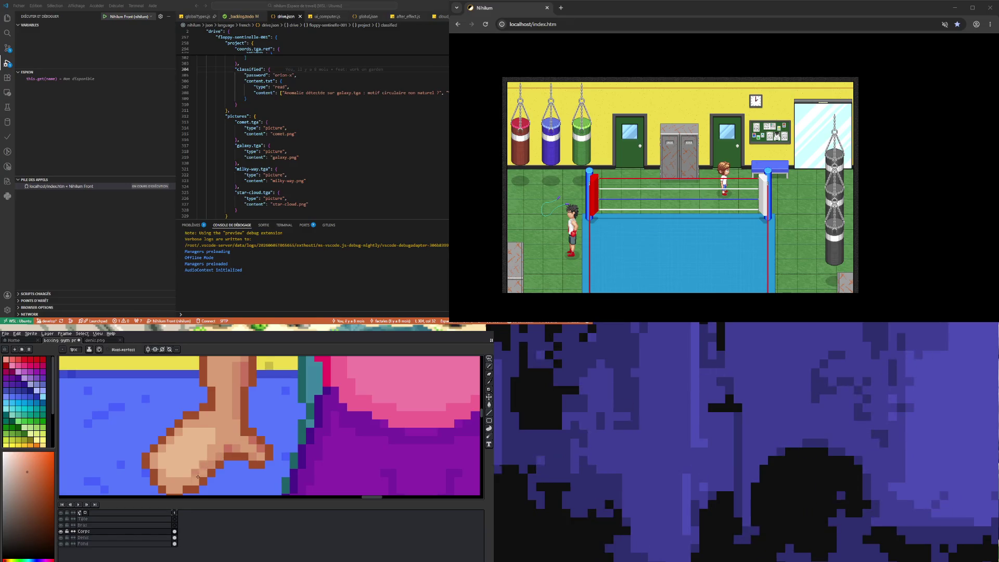
scroll(195, 481, "down", 1)
scroll(210, 456, "up", 1)
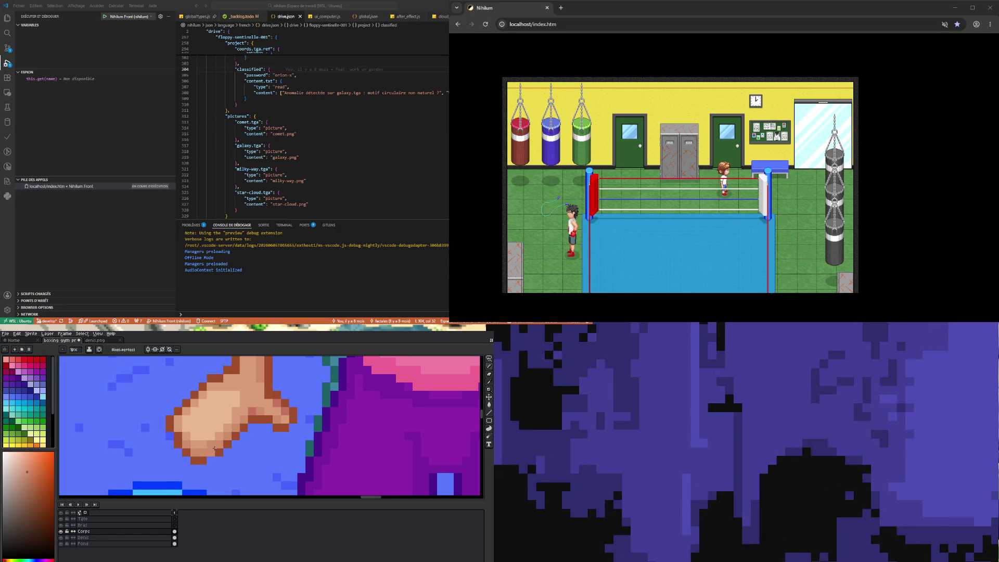
key("i")
key("b")
scroll(215, 437, "down", 2)
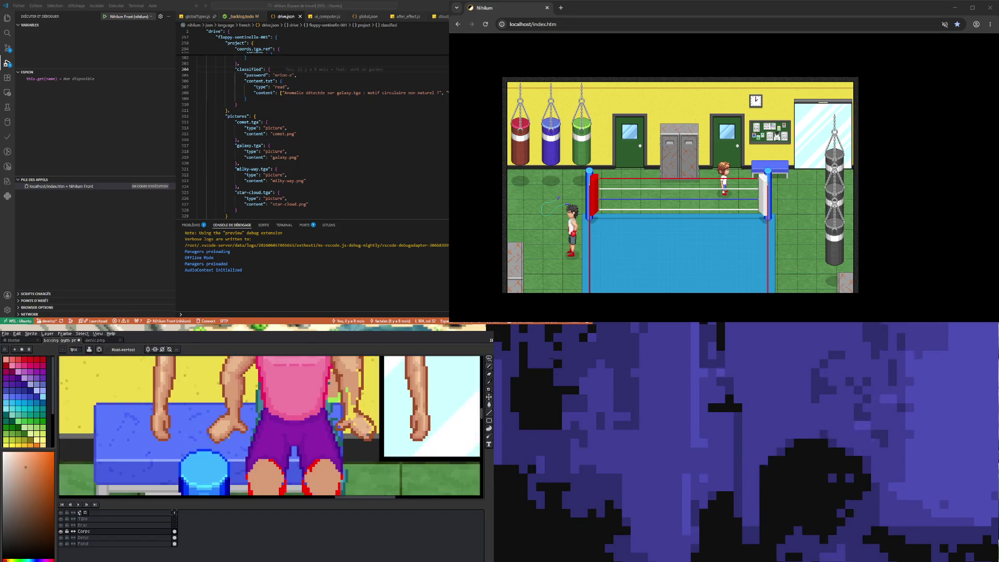
scroll(236, 451, "up", 2)
scroll(229, 418, "down", 2)
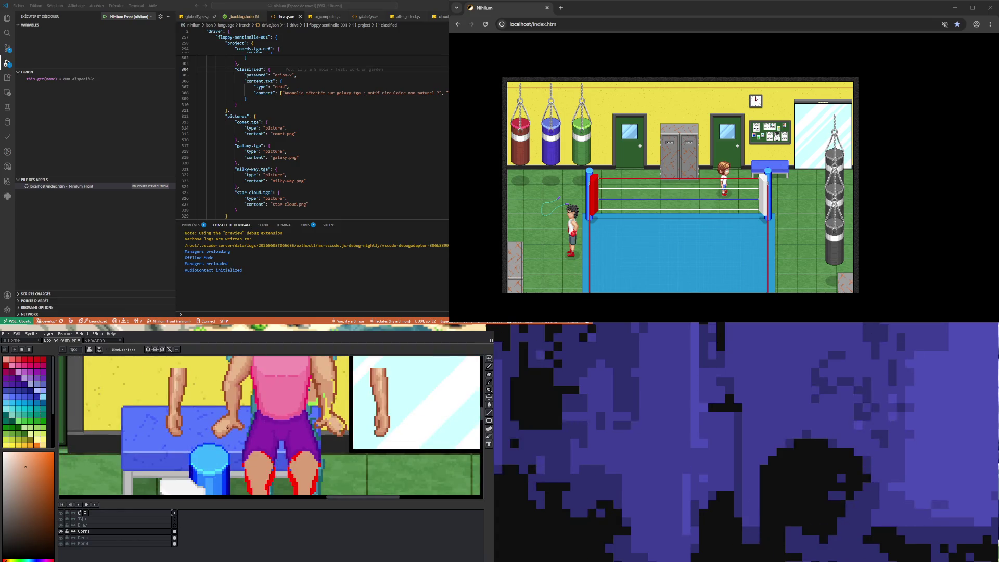
scroll(227, 417, "down", 3)
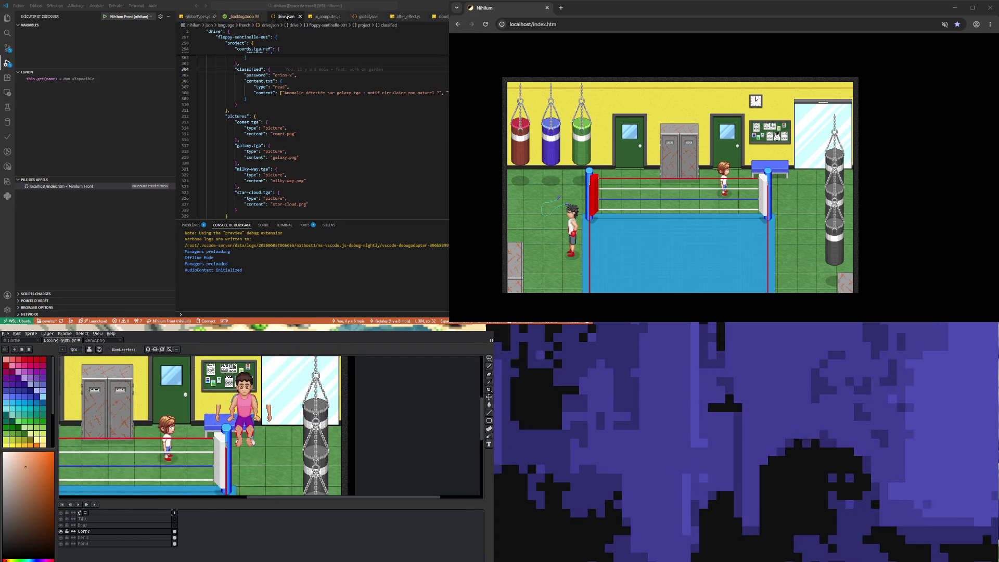
scroll(234, 416, "up", 3)
scroll(234, 415, "down", 3)
scroll(245, 413, "up", 3)
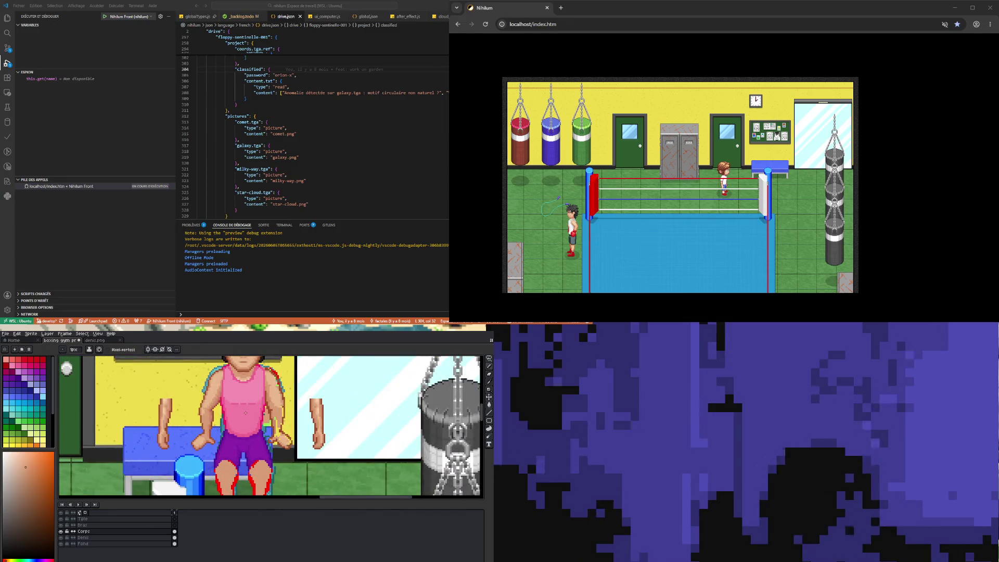
scroll(245, 413, "down", 3)
scroll(248, 416, "up", 4)
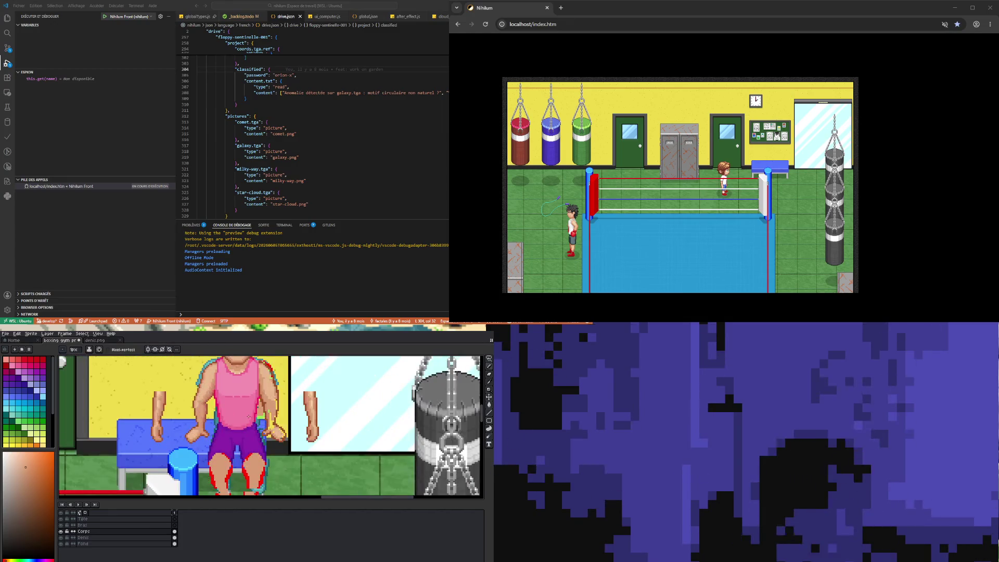
scroll(248, 416, "down", 3)
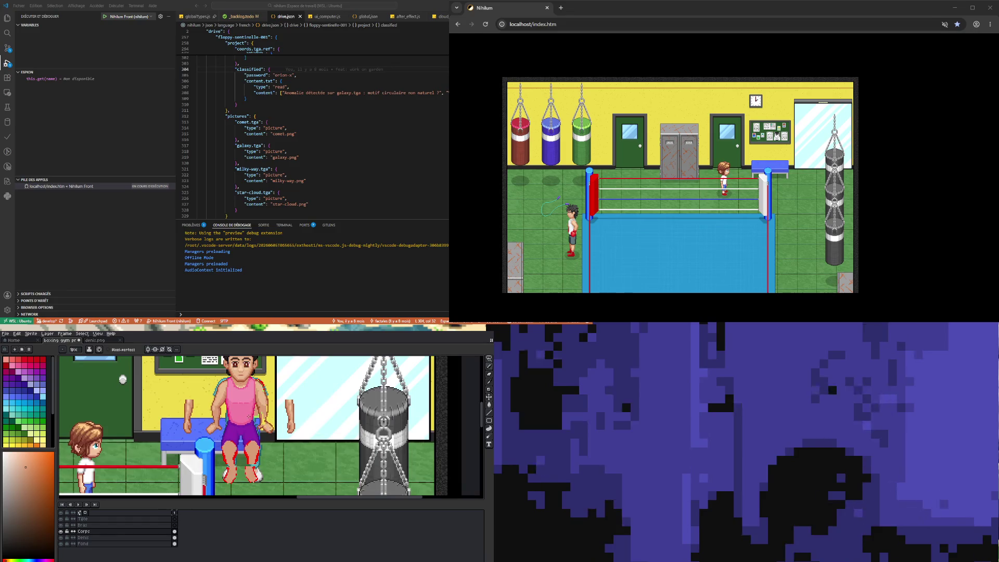
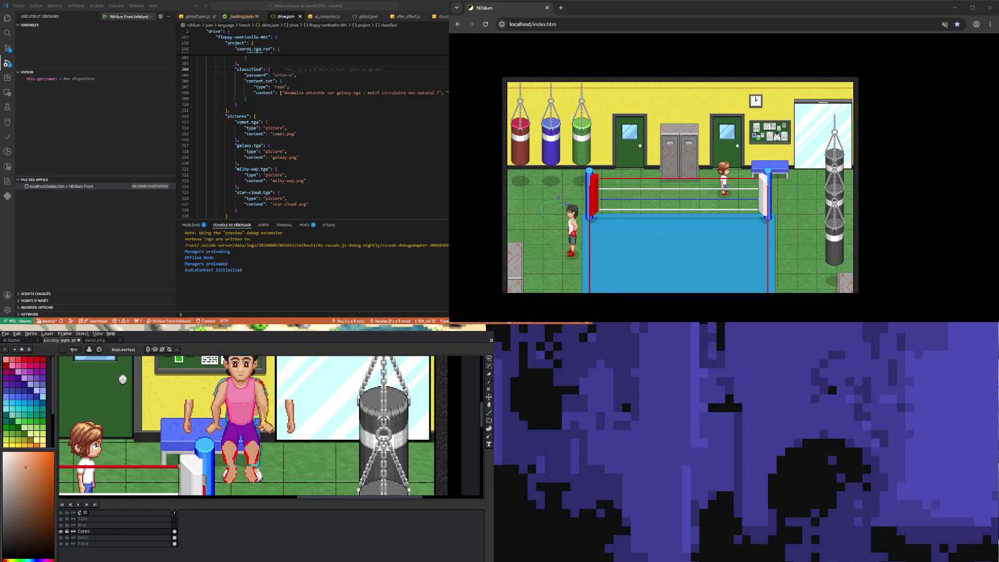
Open the Affichage display settings from Nihilum's options menu
scroll(245, 427, "up", 3)
scroll(245, 427, "down", 3)
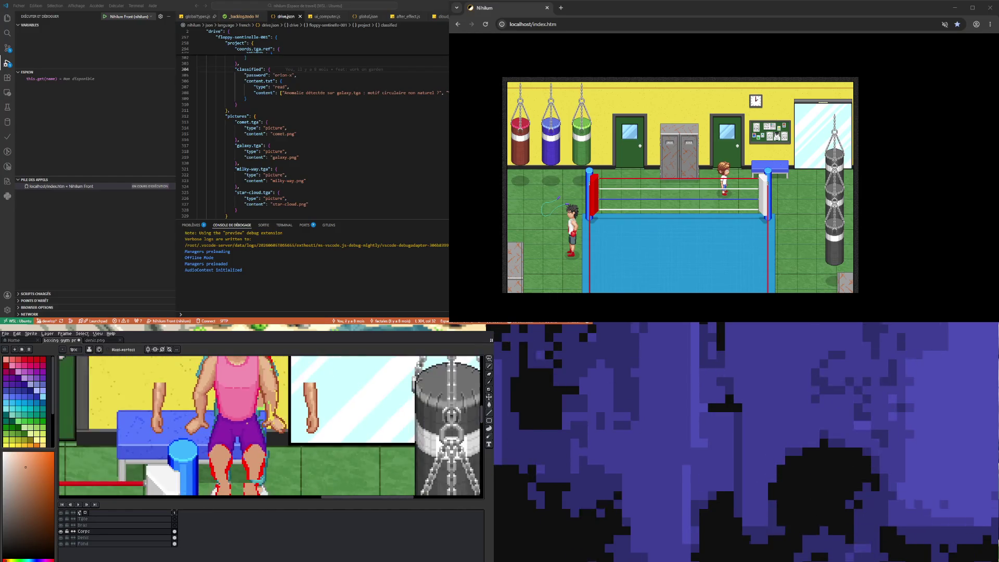
scroll(246, 411, "down", 2)
scroll(240, 438, "up", 3)
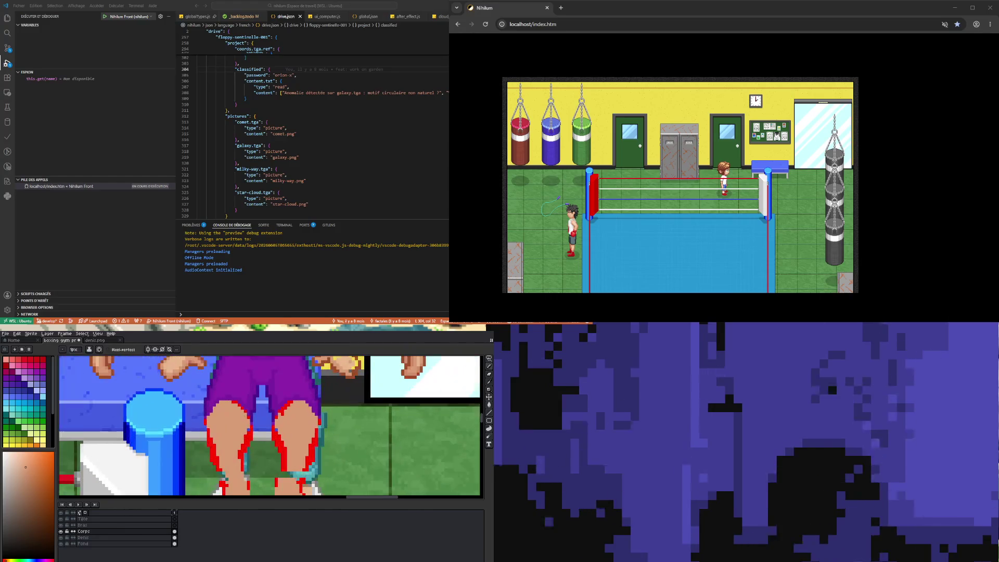
scroll(281, 382, "down", 5)
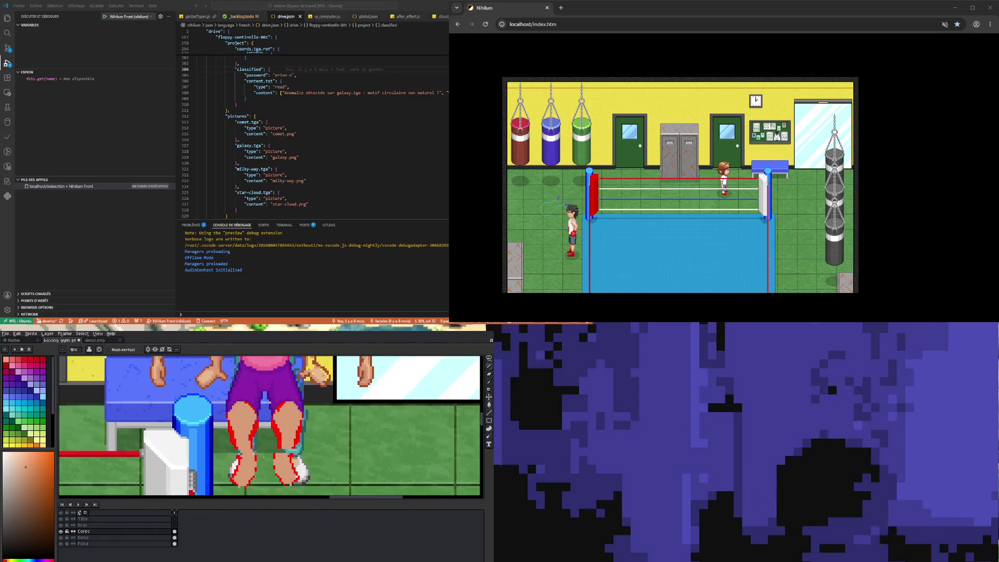
scroll(283, 374, "up", 1)
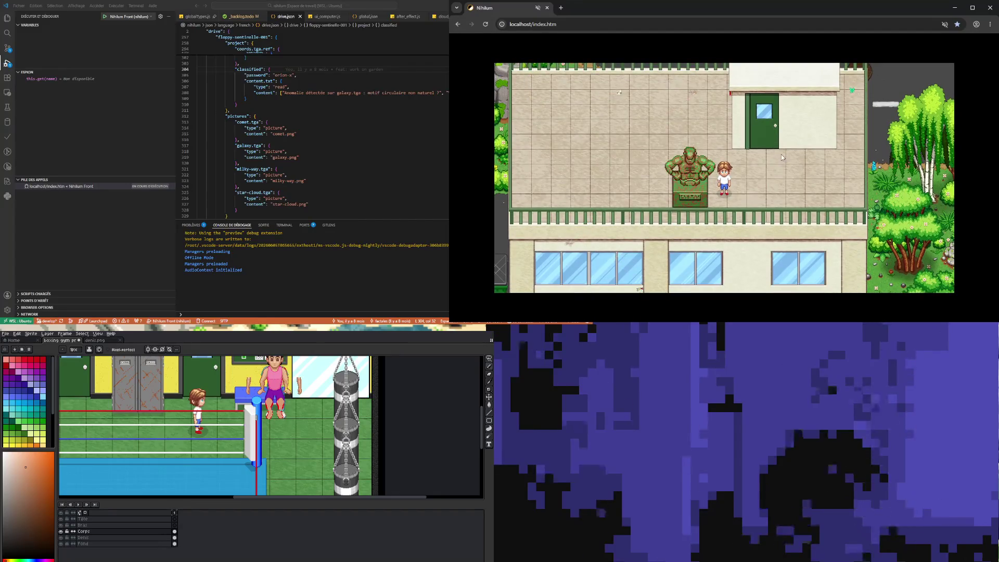
key("Escape")
key("Down")
key("Down")
key("Up")
key("Up")
key("Up")
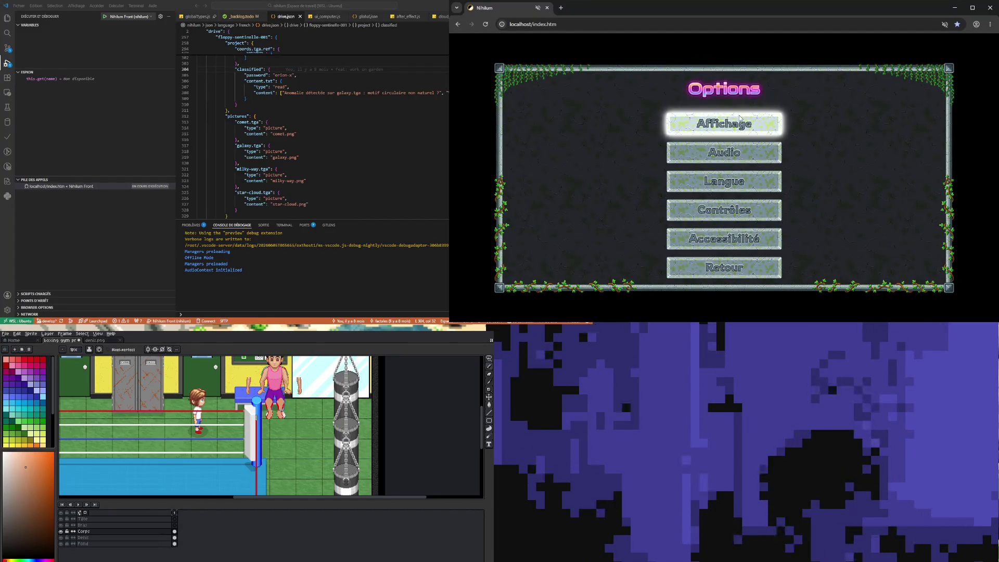
key("Return")
Enable Étirer, close the menus and walk the player down to the railing
left_click(789, 142)
left_click(774, 287)
left_click(774, 287)
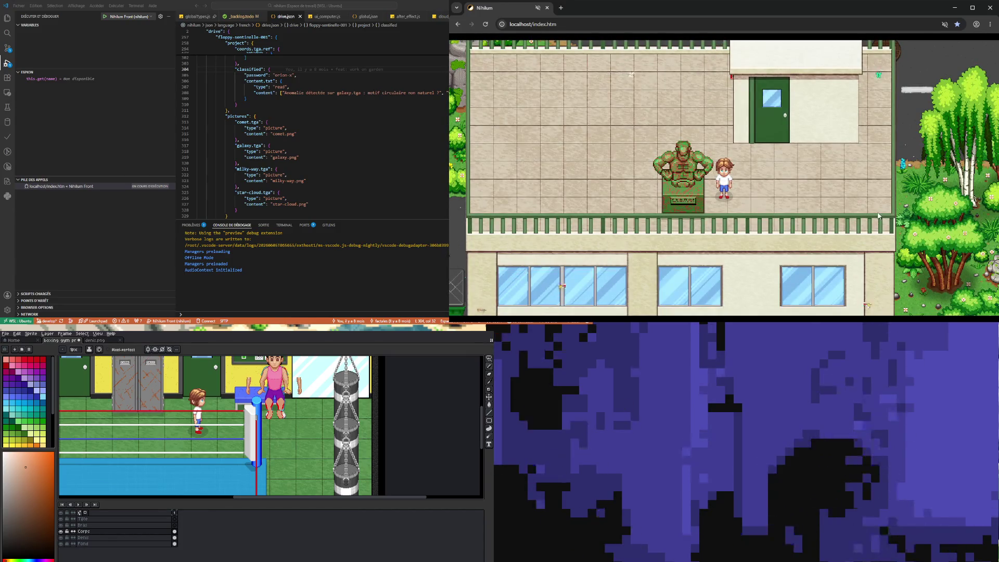
key("Down")
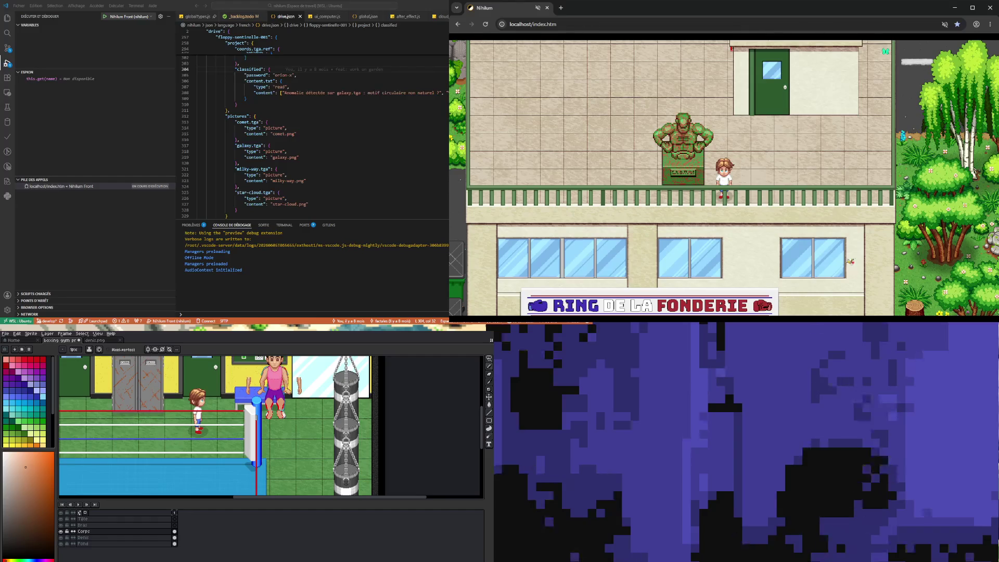
scroll(271, 458, "down", 1)
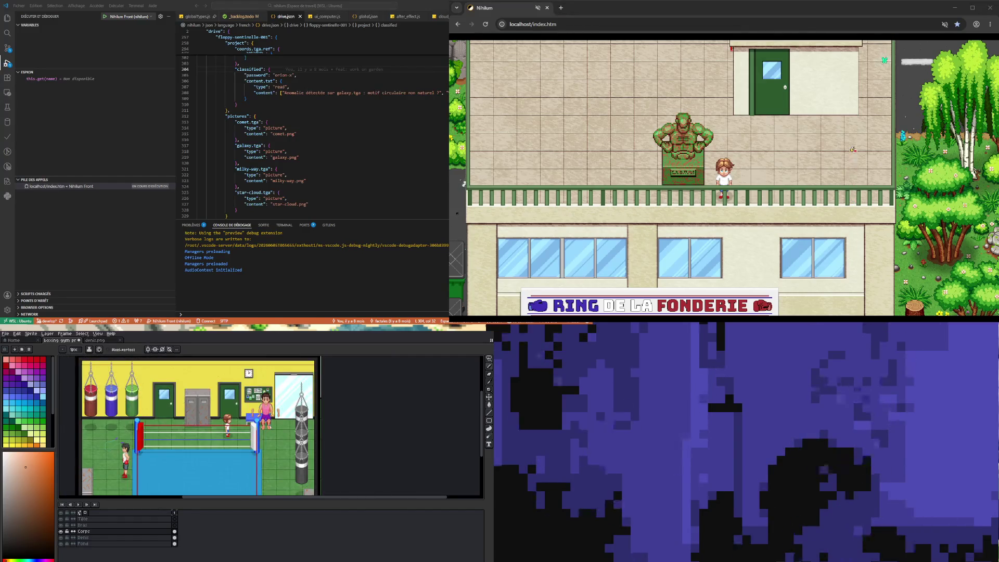
Sample the purple of the boxer's shorts as the Pencil colour
scroll(271, 458, "up", 2)
scroll(271, 458, "down", 1)
scroll(273, 426, "up", 1)
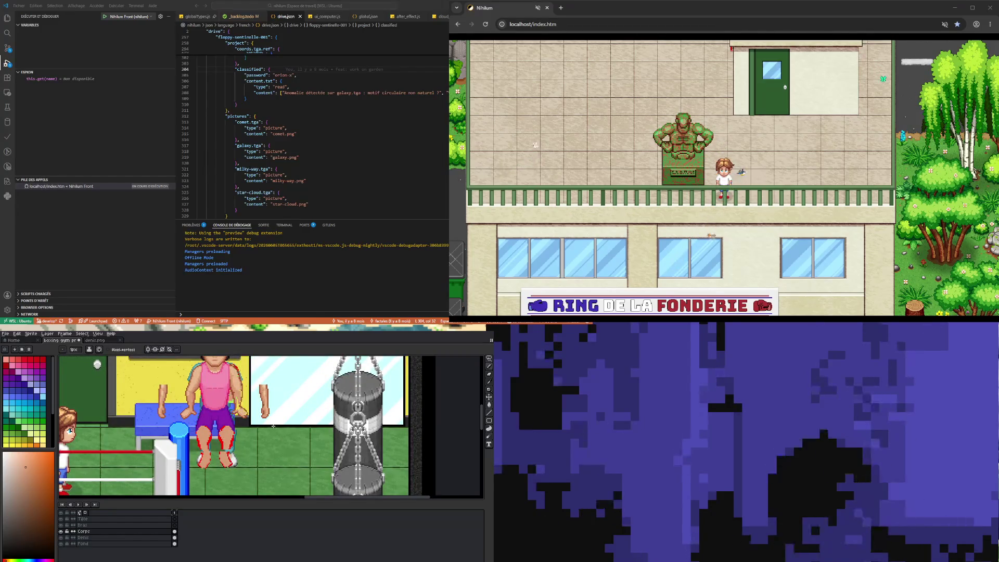
scroll(272, 422, "down", 2)
scroll(210, 438, "up", 3)
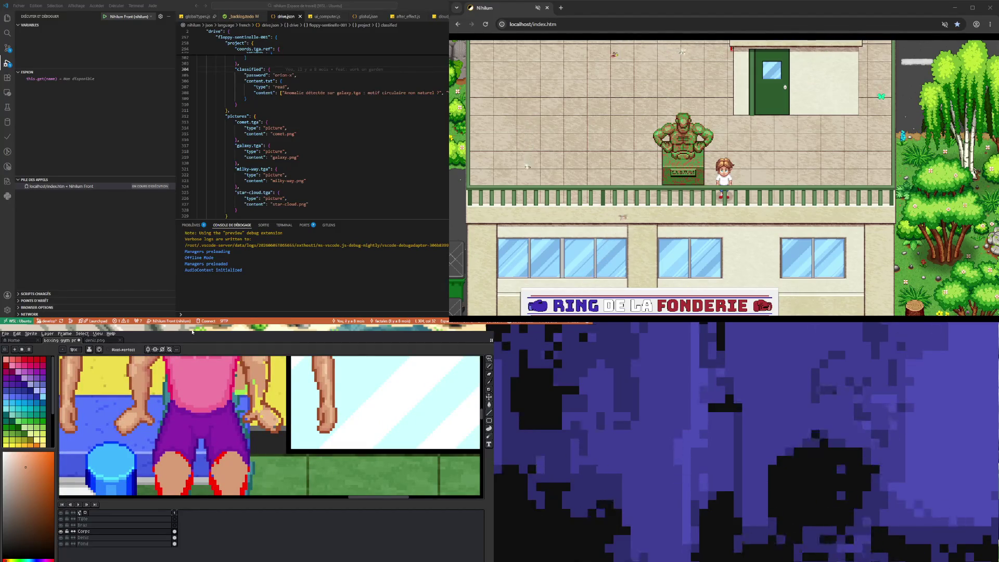
scroll(212, 432, "up", 1)
key("i")
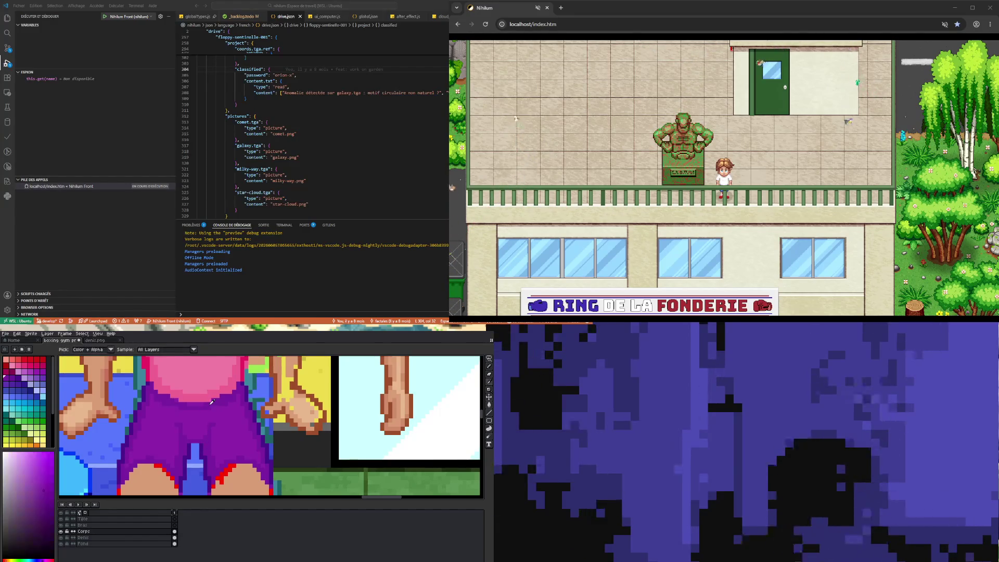
left_click(192, 404)
key("b")
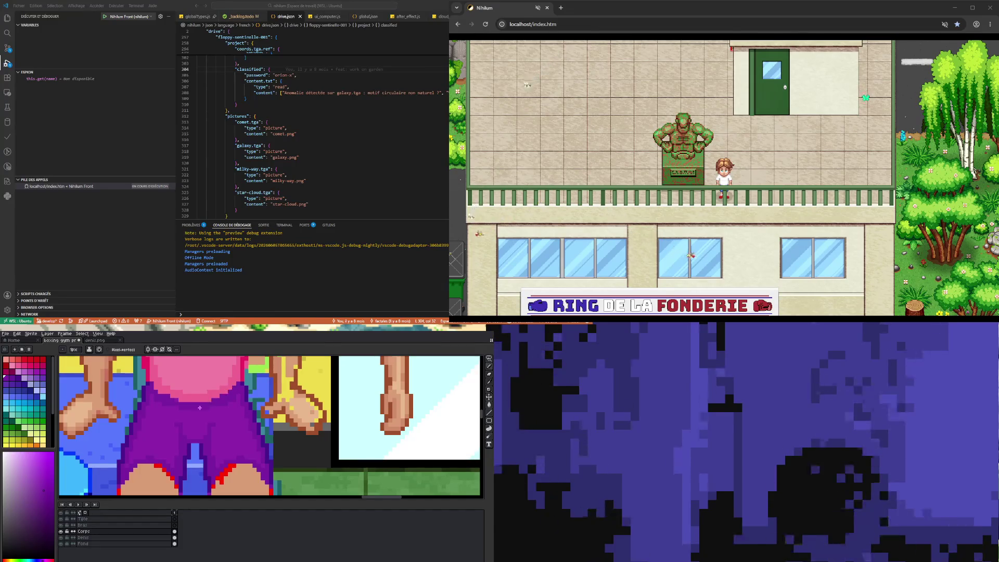
Turn on vertical mirror symmetry with its axis down the boxer's middle
scroll(154, 372, "down", 2)
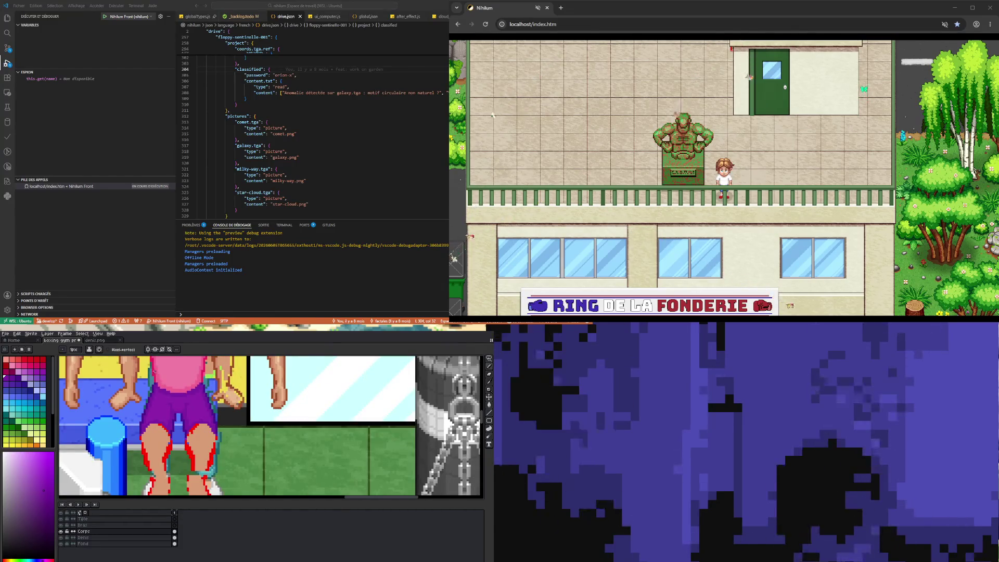
scroll(154, 371, "up", 1)
scroll(166, 391, "down", 2)
scroll(174, 403, "up", 2)
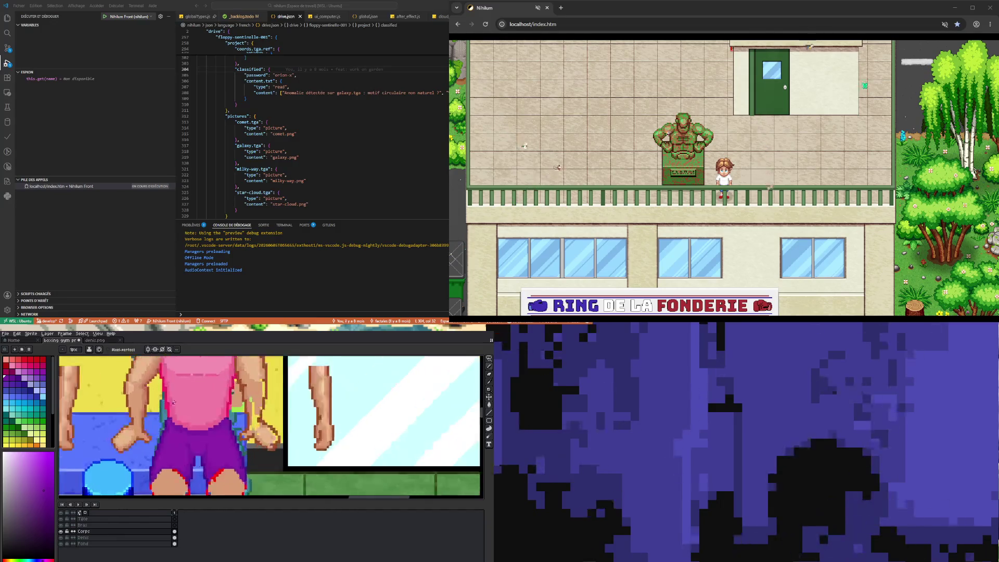
scroll(165, 418, "up", 1)
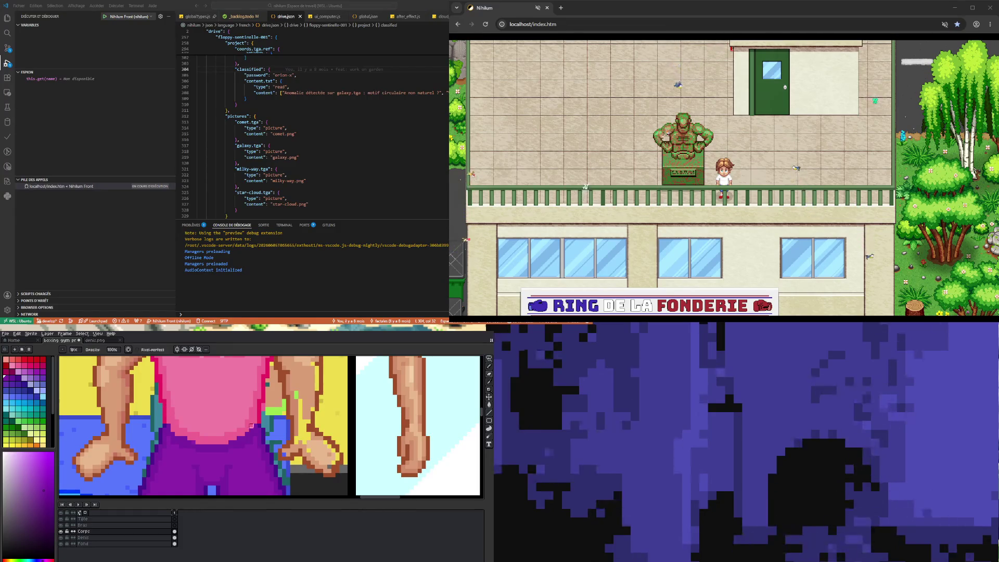
scroll(234, 426, "down", 2)
scroll(234, 426, "down", 2)
scroll(241, 441, "up", 2)
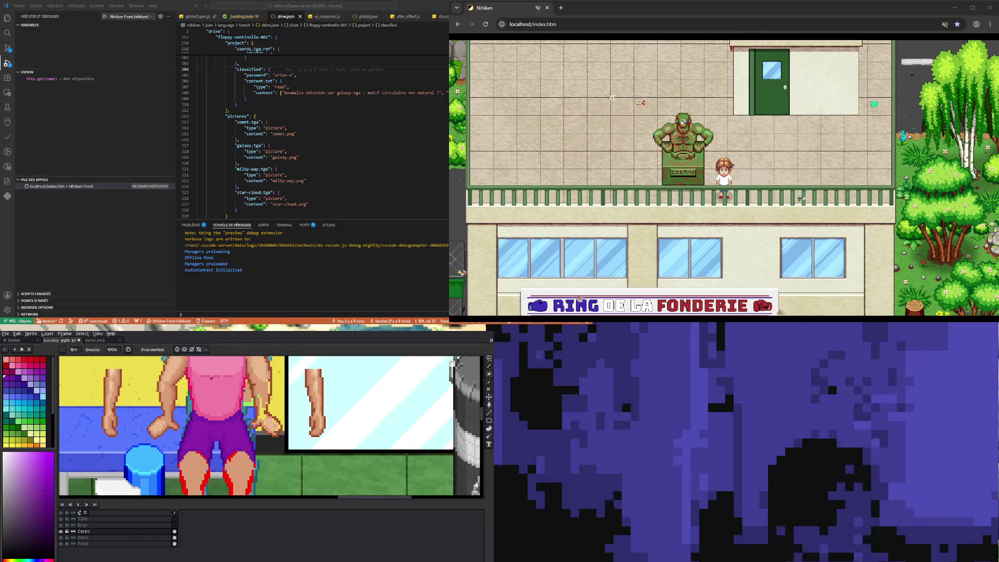
key("shift+s")
scroll(198, 406, "up", 1)
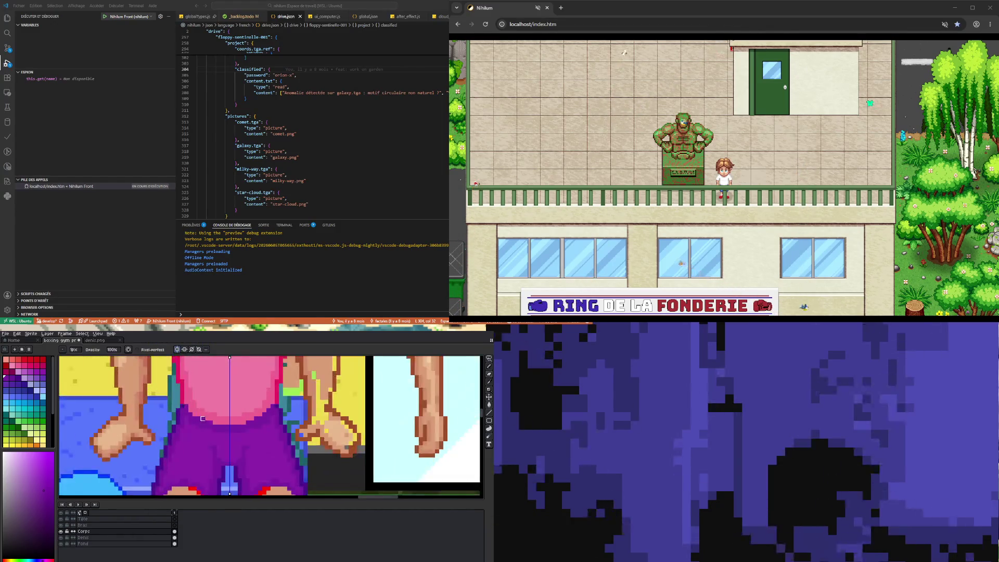
Paint two mirrored pixels beside the tank top on the torso
scroll(188, 395, "up", 2)
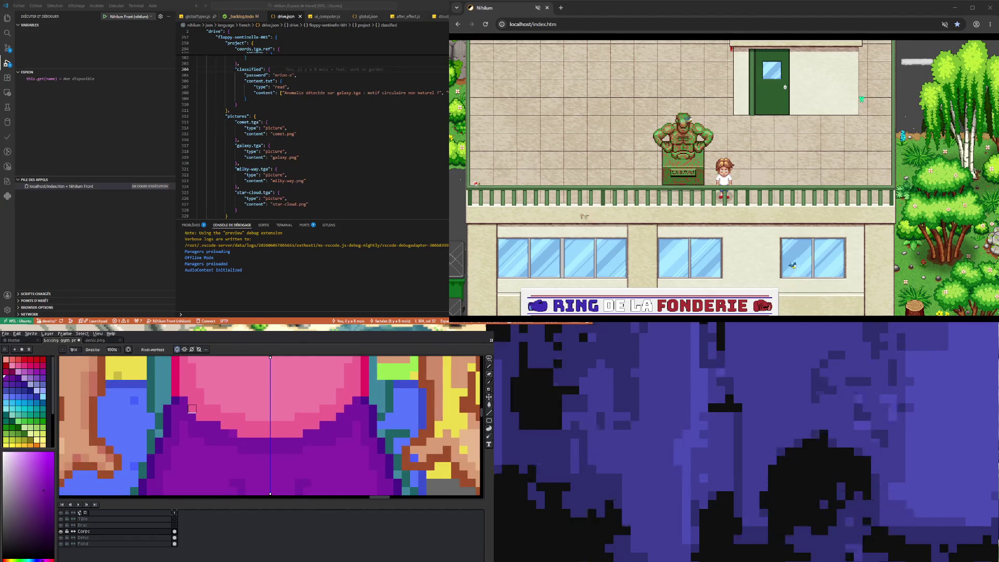
left_click(192, 409)
left_click(201, 417)
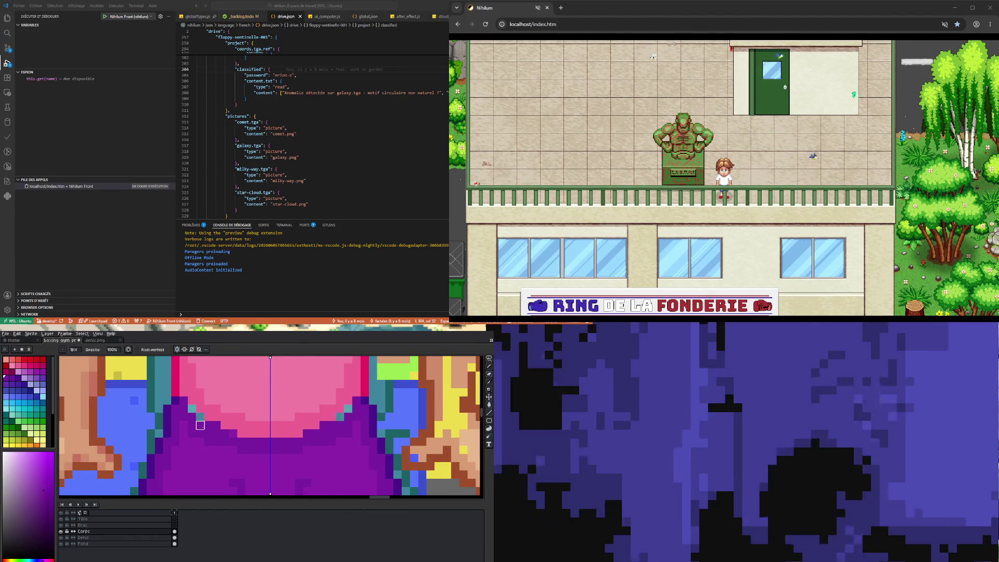
key("i")
key("b")
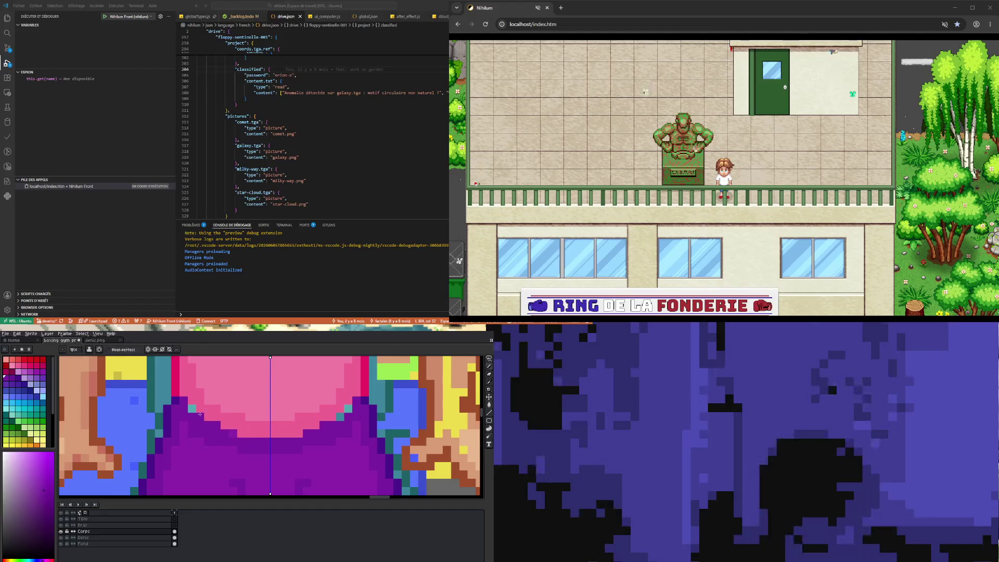
scroll(195, 410, "down", 3)
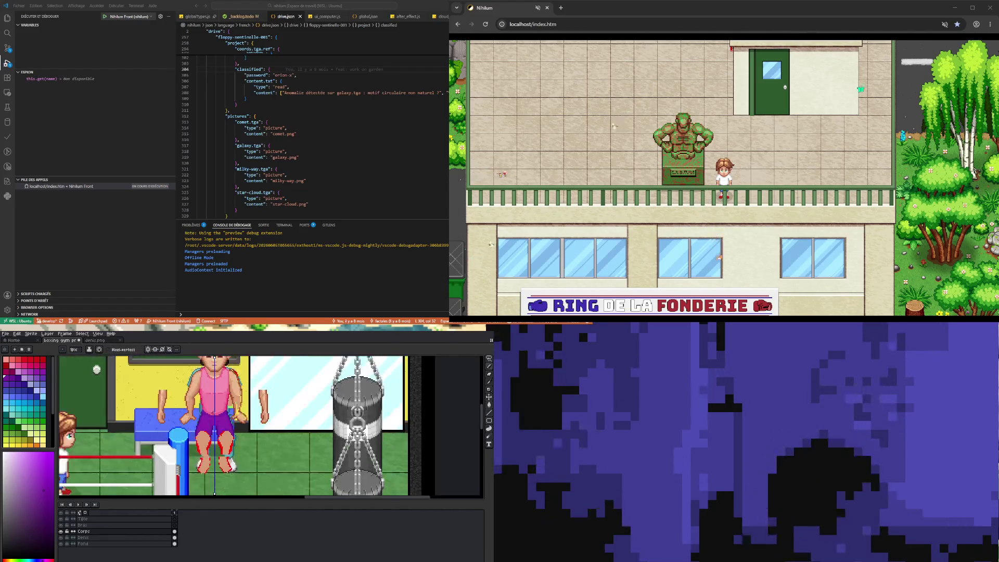
scroll(202, 414, "up", 3)
Sample colours from the canvas, settling on a darker purple for the waistline
key("i")
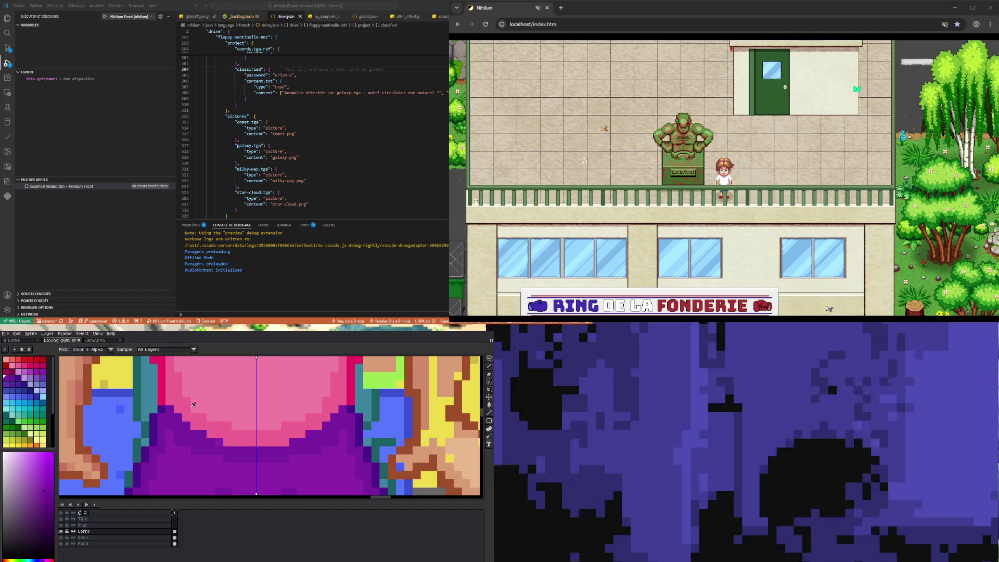
left_click(163, 393)
key("b")
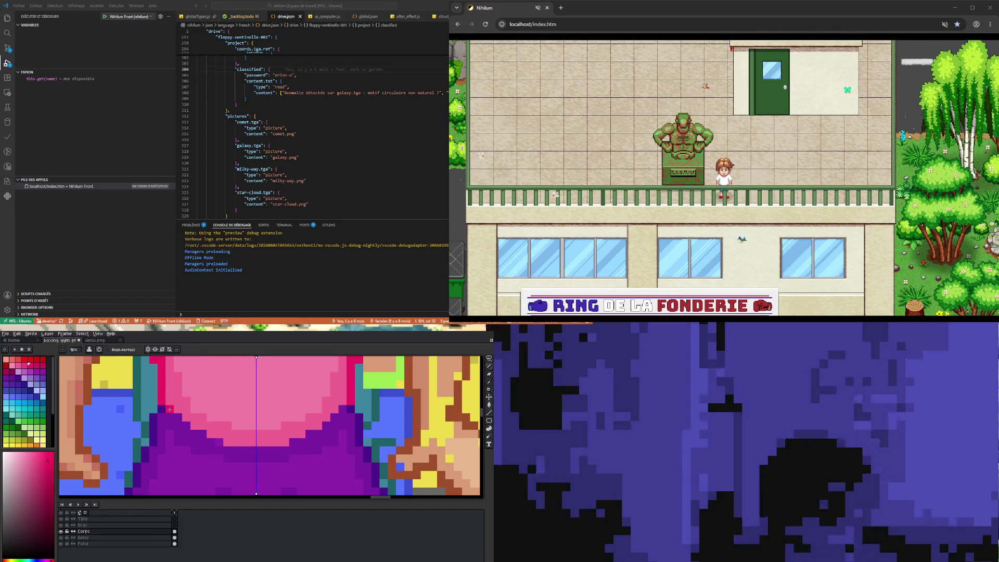
scroll(179, 418, "down", 3)
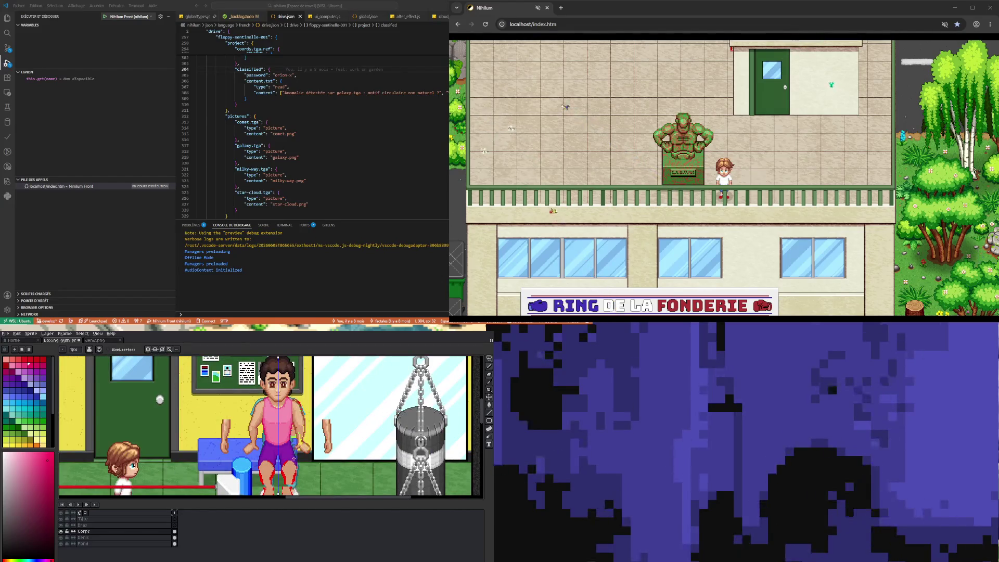
scroll(277, 445, "up", 3)
scroll(276, 445, "up", 2)
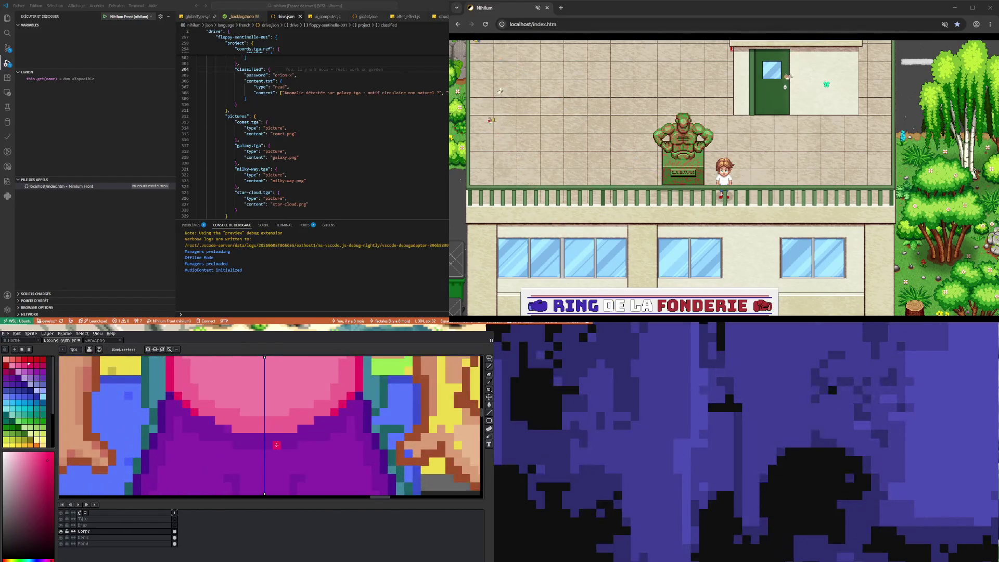
key("i")
left_click(271, 443, "alt")
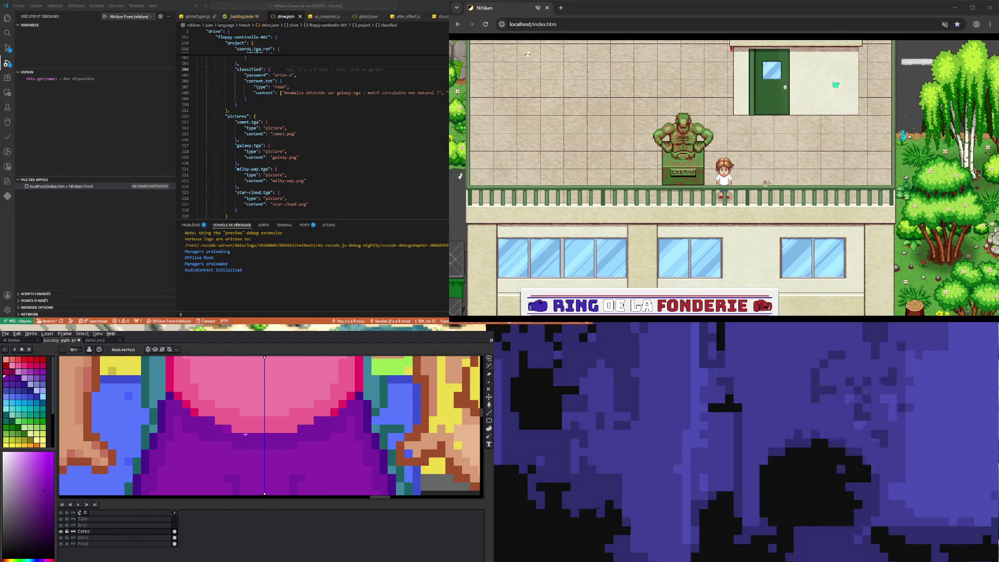
left_click(169, 395, "alt")
Pencil a mirrored row of dark purple pixels along the shorts' waistband
left_click_drag(203, 420, 211, 420)
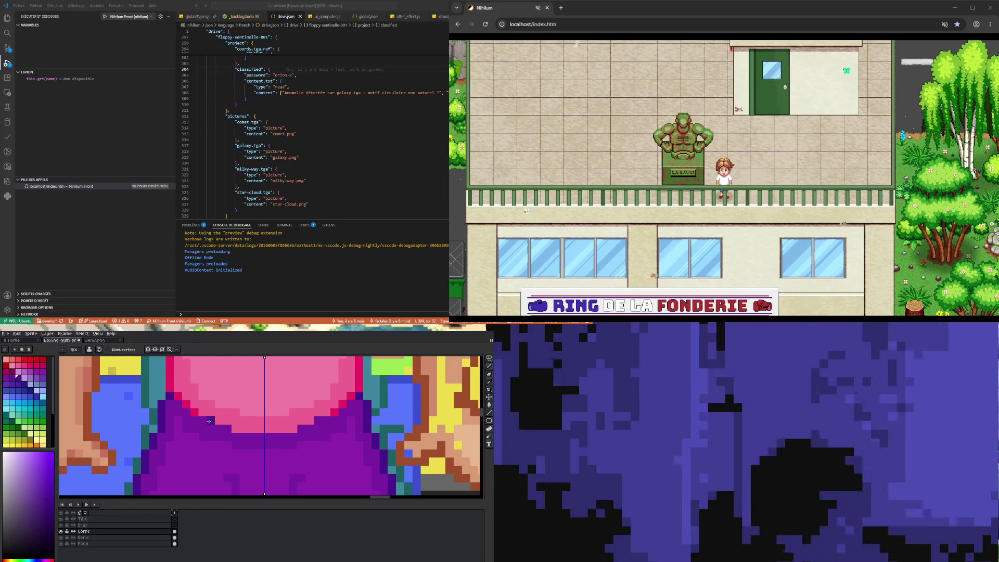
left_click(228, 427)
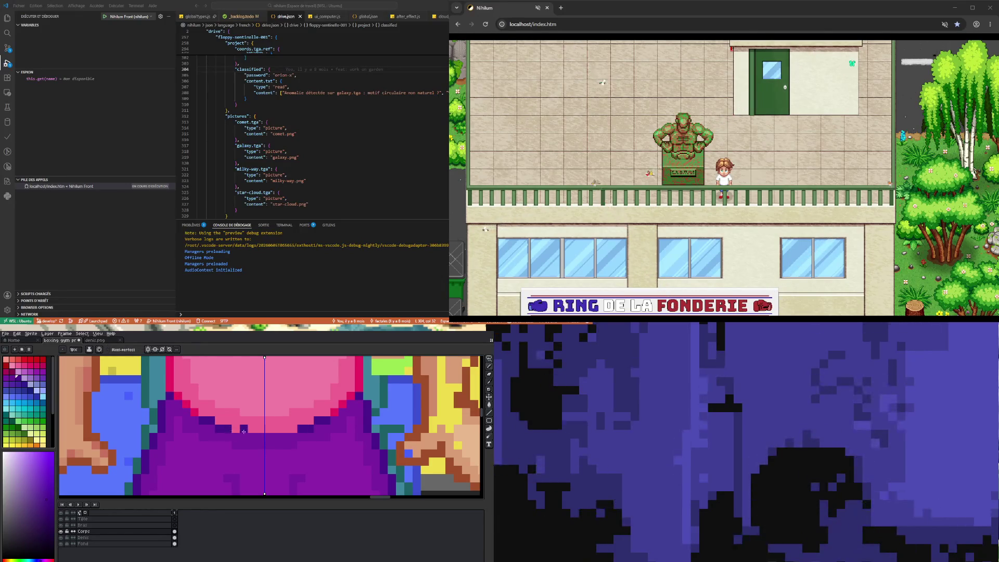
left_click(235, 429)
left_click_drag(235, 437, 281, 439)
scroll(280, 438, "down", 4)
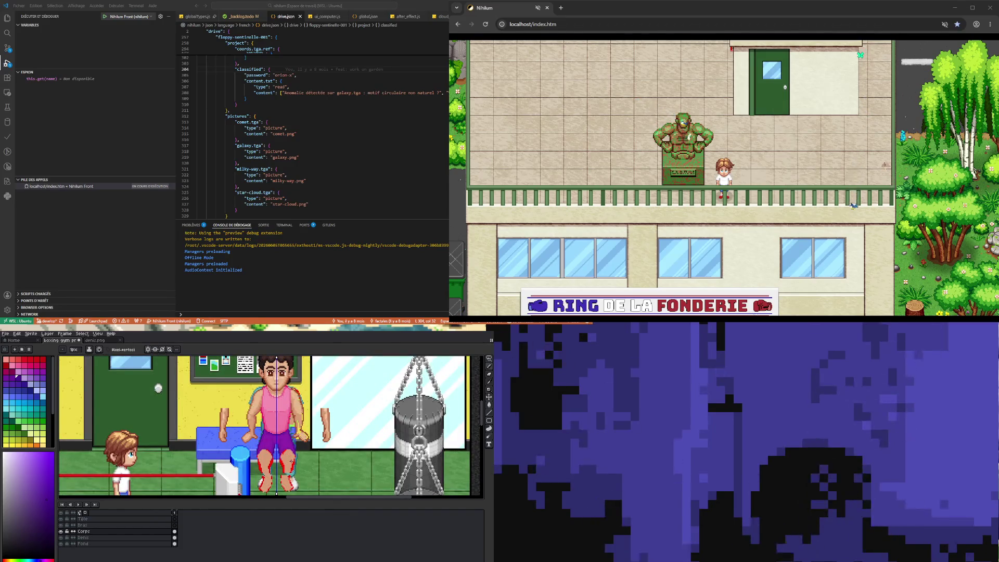
scroll(291, 460, "up", 1)
scroll(290, 460, "up", 1)
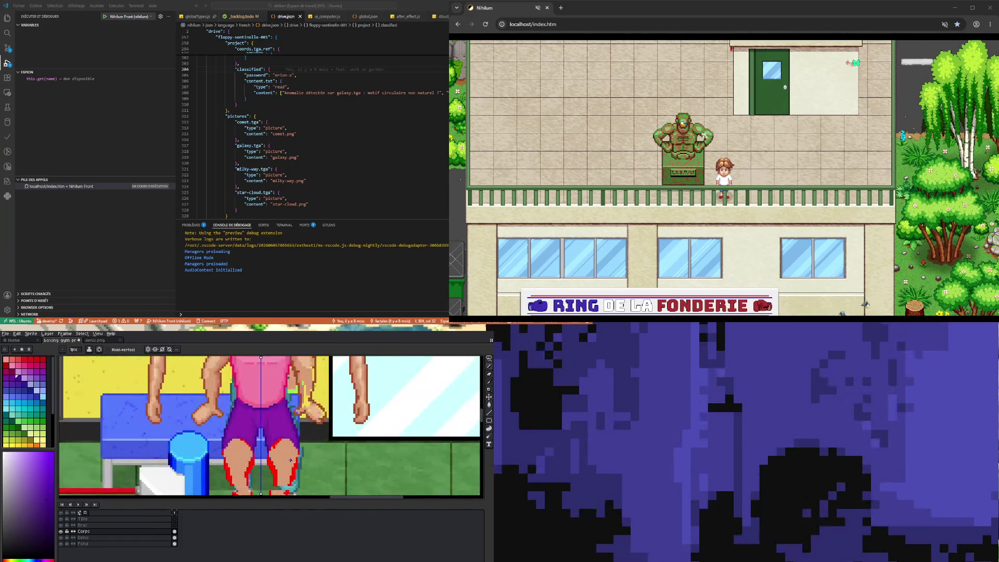
scroll(269, 429, "up", 1)
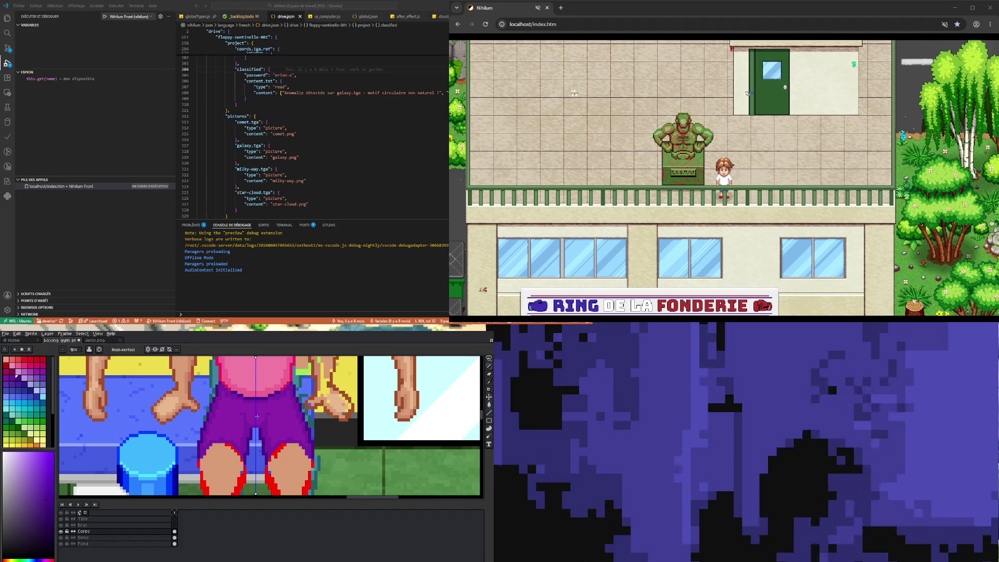
scroll(257, 416, "down", 3)
scroll(281, 396, "up", 3)
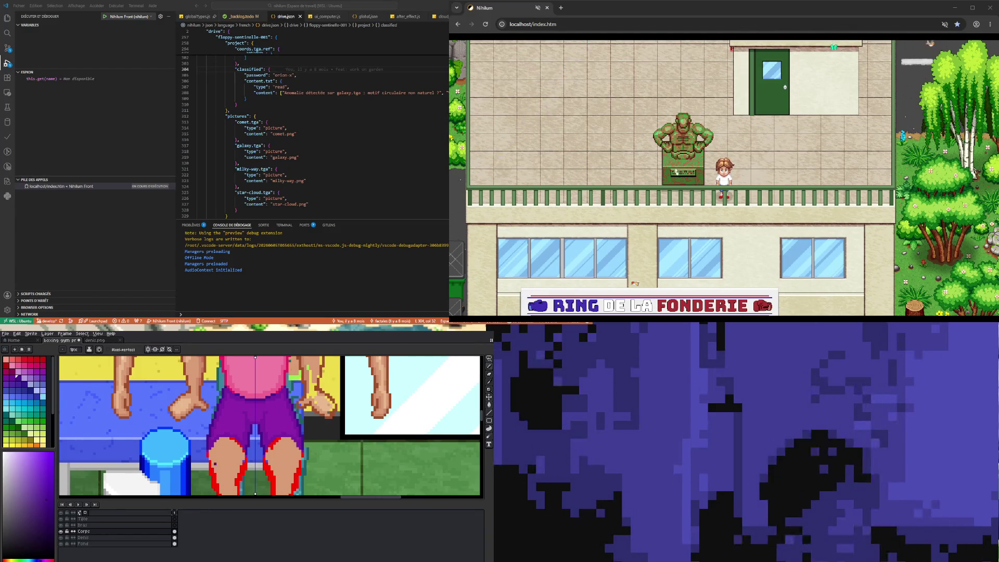
Sample the shorts' purple and choose a palette colour for touching up the shorts and knees
scroll(221, 424, "down", 3)
scroll(223, 402, "up", 3)
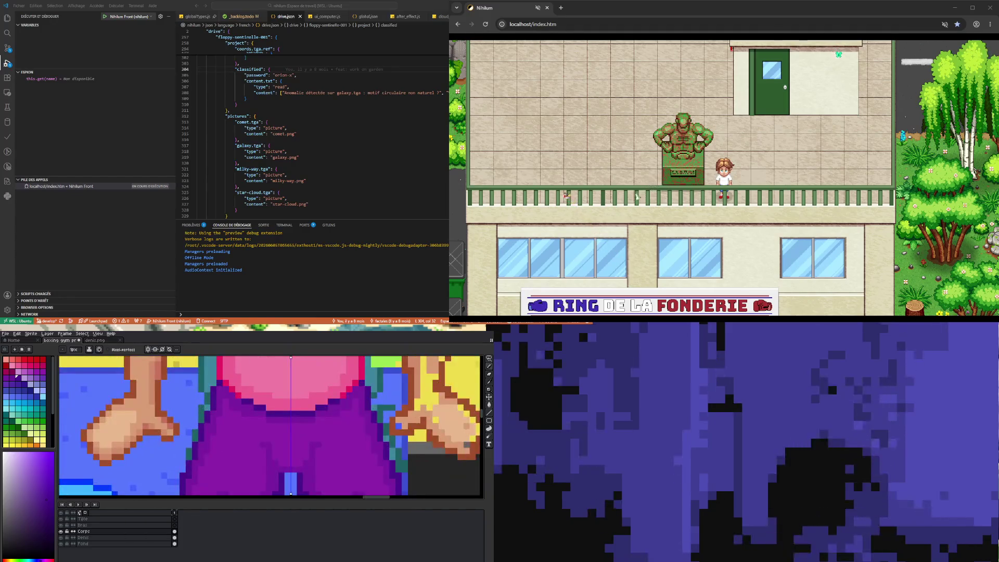
scroll(219, 411, "down", 3)
scroll(221, 417, "down", 2)
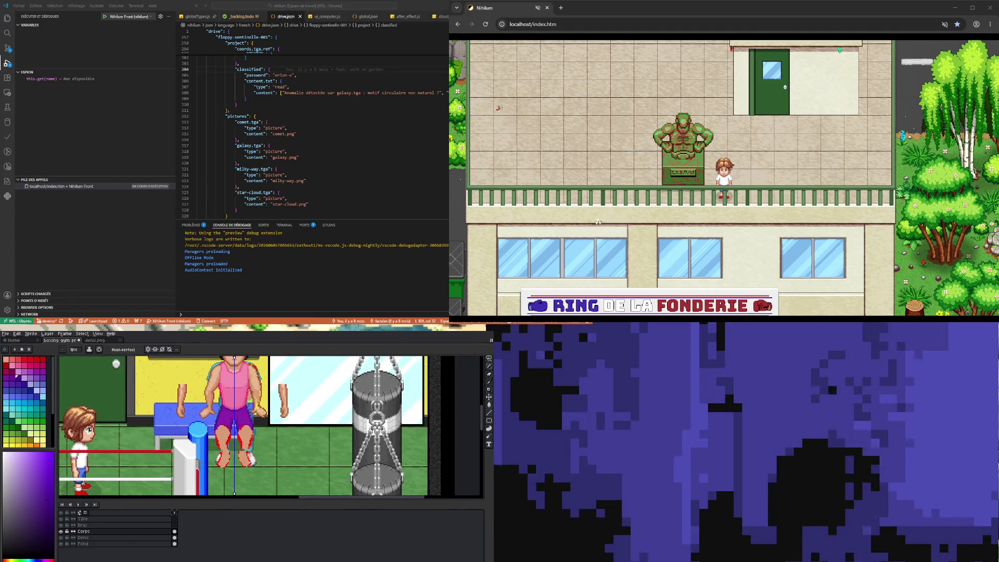
scroll(221, 416, "down", 1)
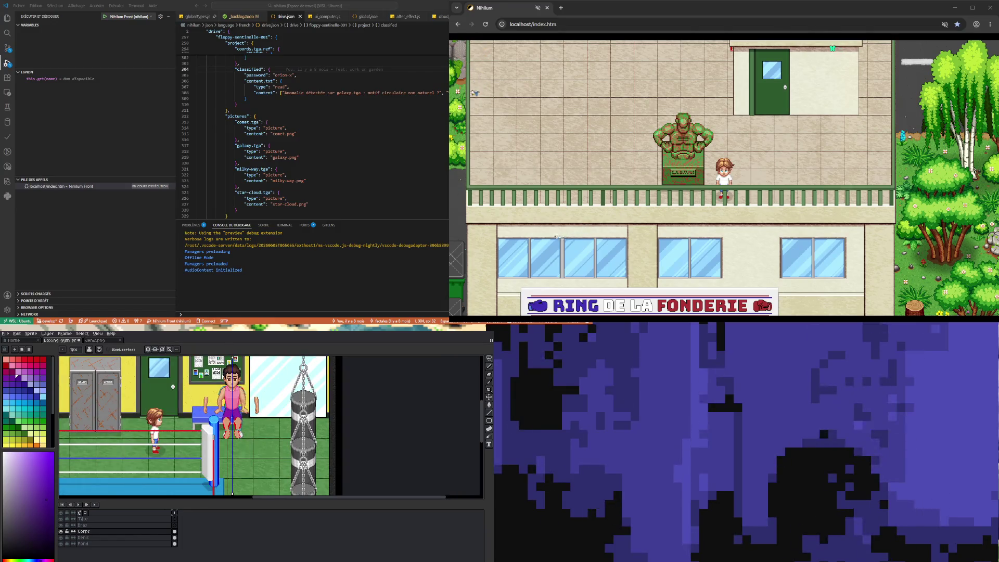
scroll(235, 419, "up", 2)
scroll(234, 422, "up", 1)
scroll(234, 422, "up", 1)
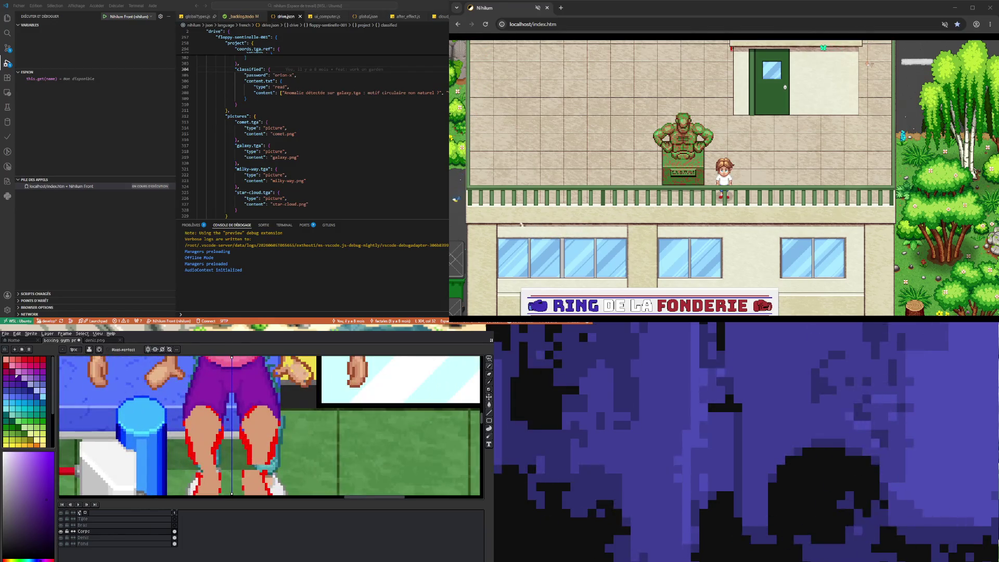
scroll(234, 421, "down", 2)
scroll(234, 421, "up", 3)
scroll(234, 422, "up", 2)
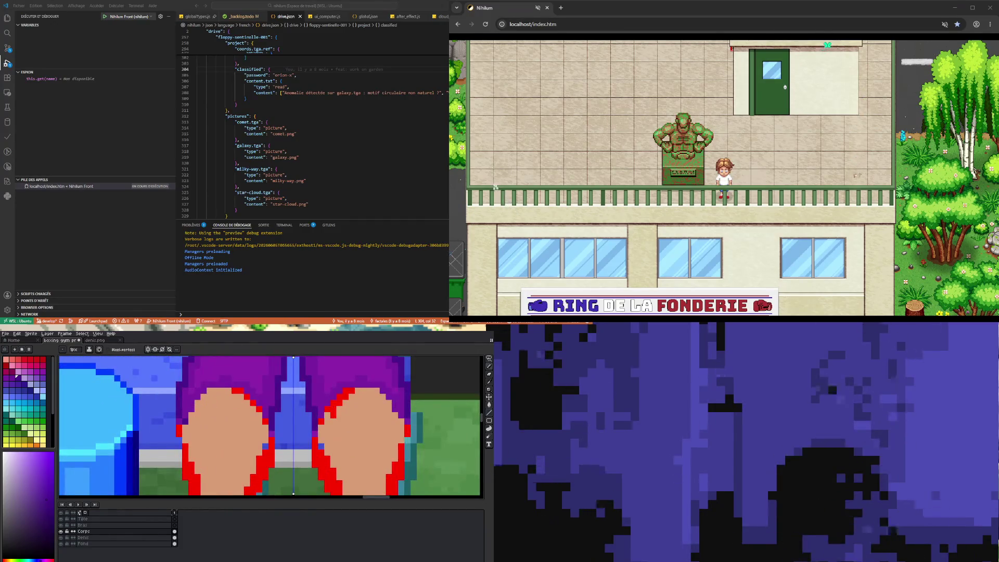
scroll(201, 414, "down", 1)
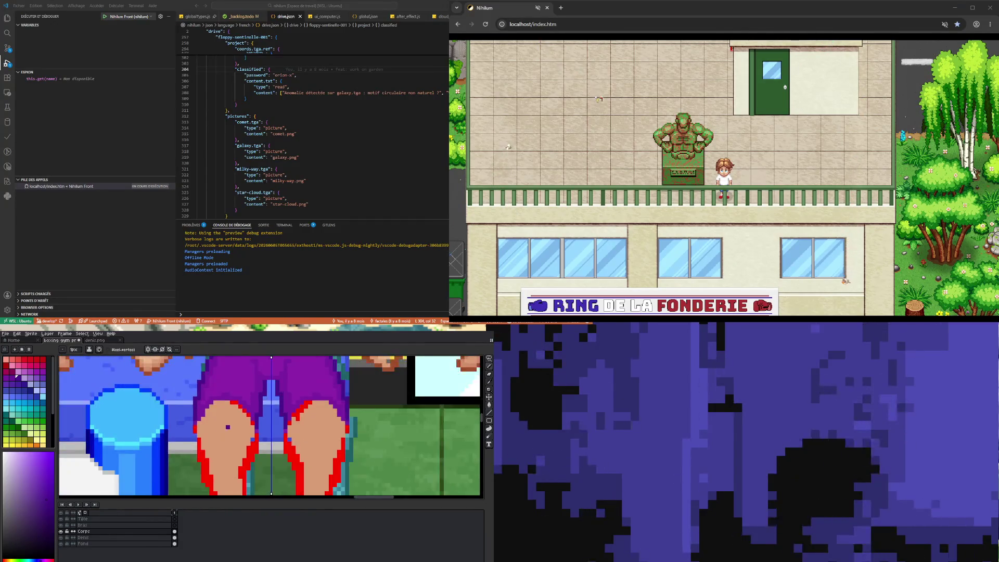
scroll(201, 414, "down", 1)
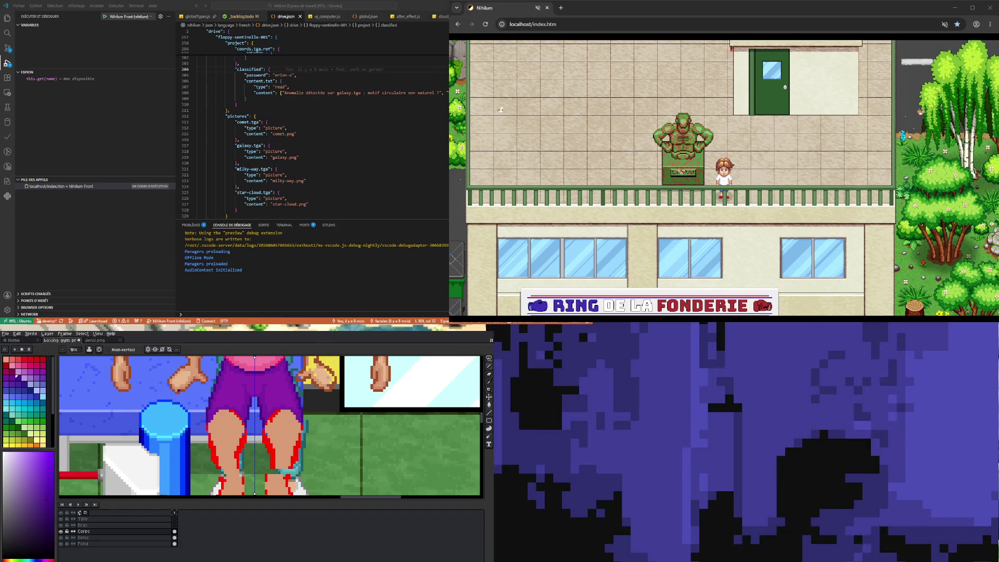
left_click(229, 390, "alt")
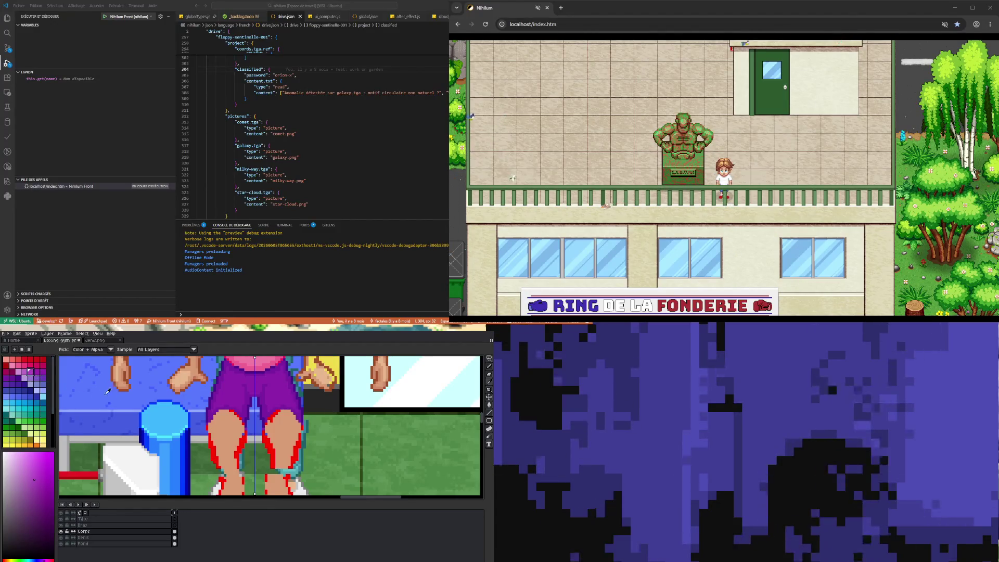
left_click(31, 371)
scroll(216, 408, "up", 1)
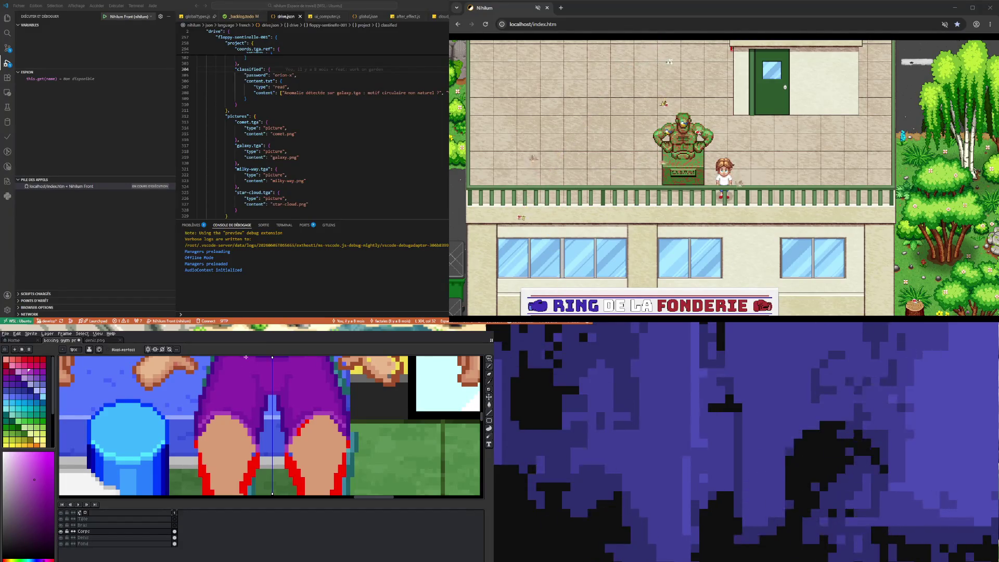
Choose a lighter purple swatch and add magenta highlight strokes to the shorts
scroll(255, 385, "down", 2)
scroll(257, 359, "up", 1)
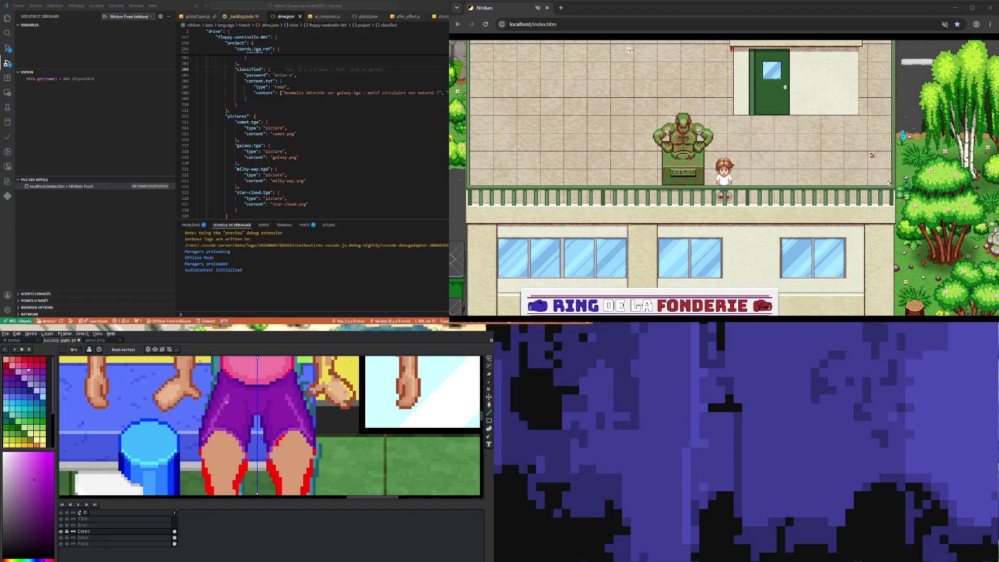
key("v")
key("b")
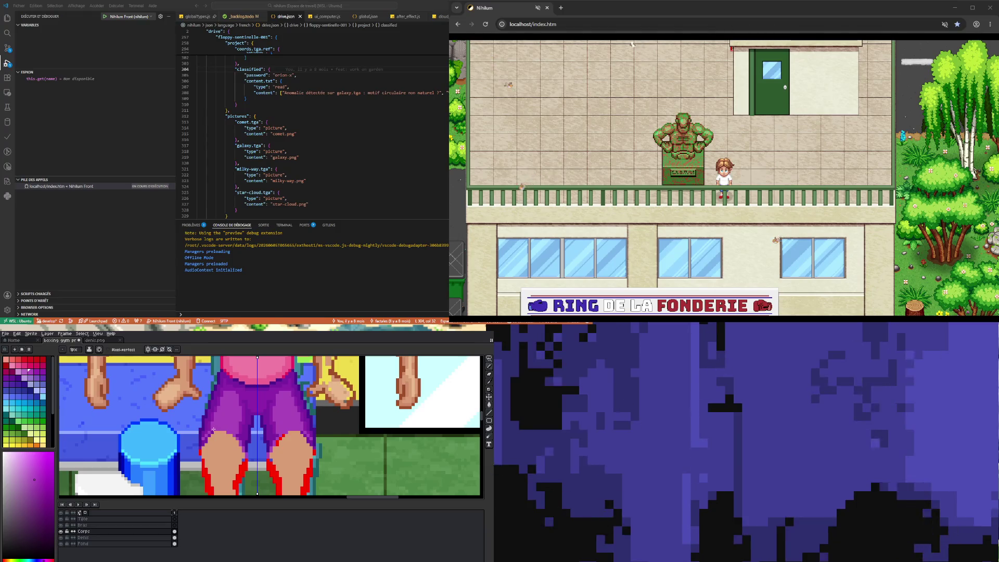
left_click(37, 373)
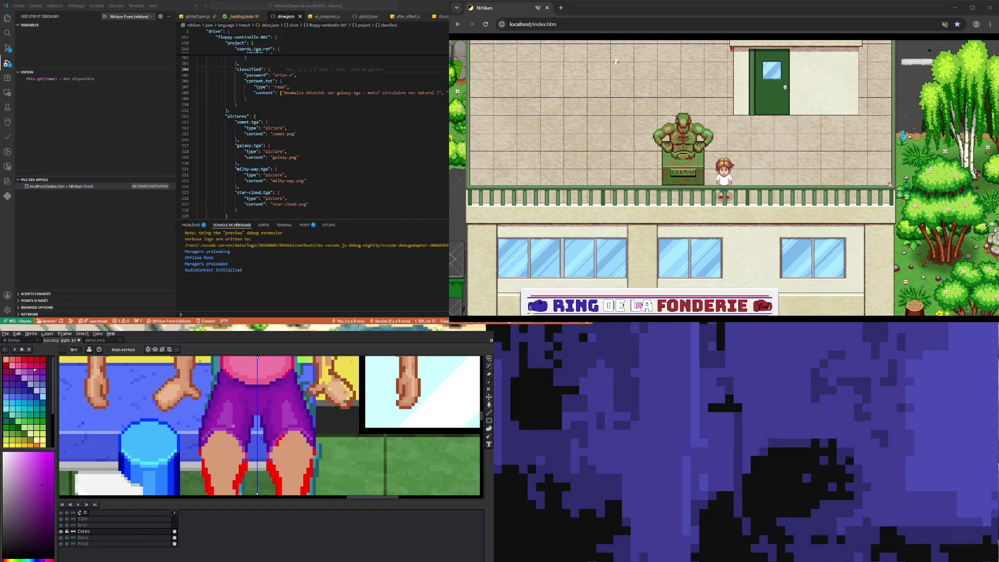
scroll(270, 452, "down", 3)
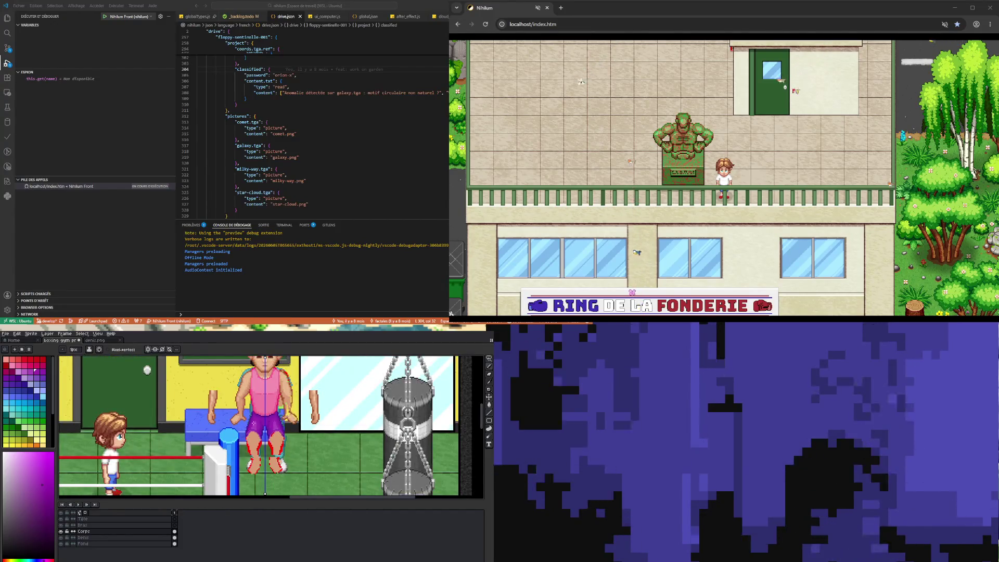
scroll(319, 430, "down", 2)
scroll(319, 429, "up", 3)
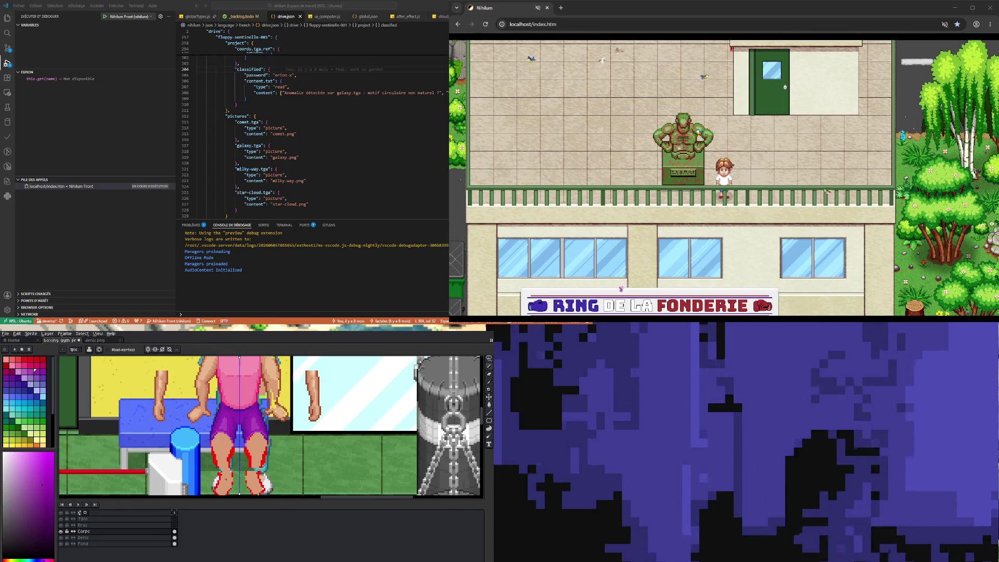
scroll(244, 454, "up", 1)
scroll(245, 453, "down", 3)
scroll(245, 454, "up", 3)
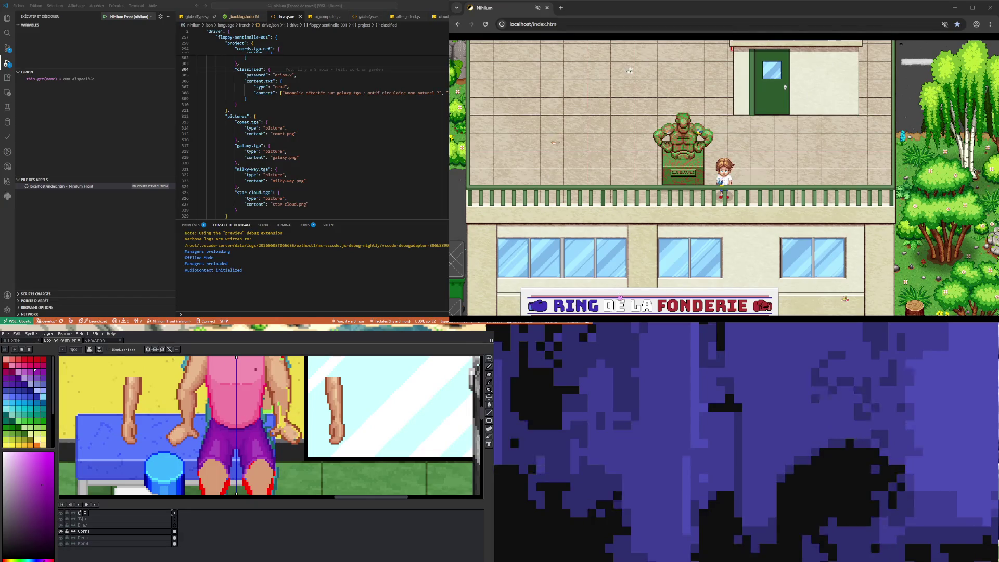
Sample the boxer's skin tone and retouch pixels near the hands
key("i")
left_click(285, 394)
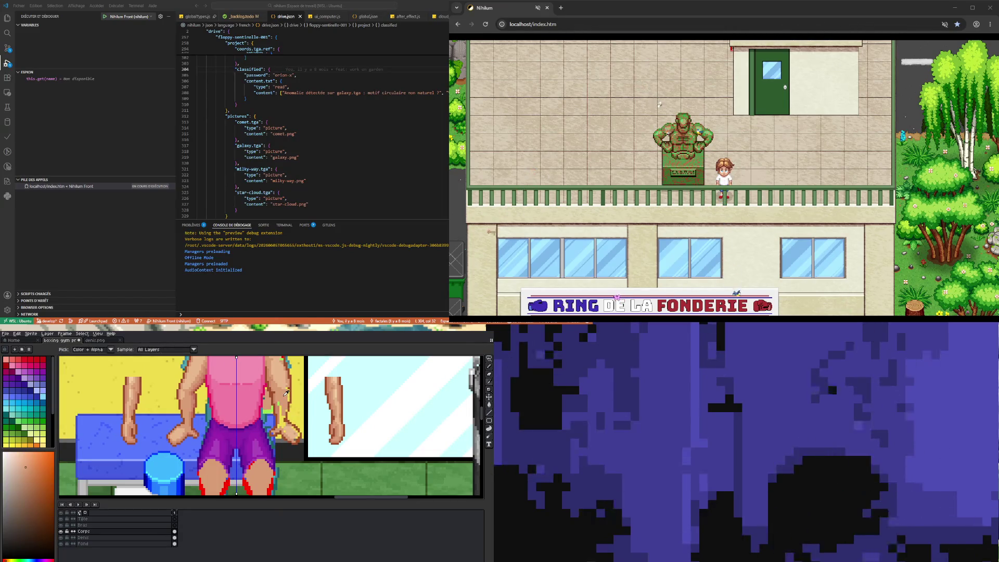
key("b")
scroll(233, 467, "up", 1)
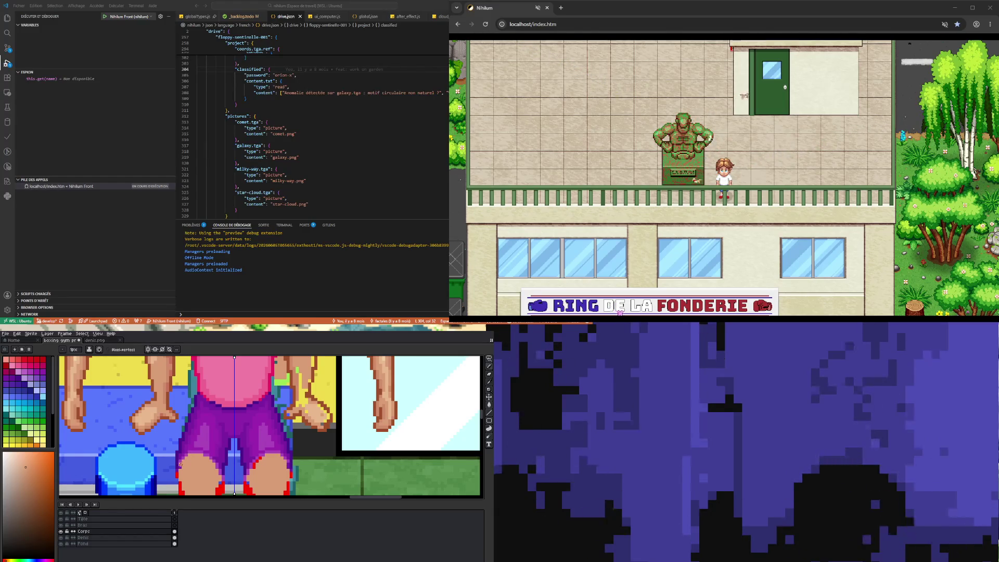
scroll(181, 469, "down", 2)
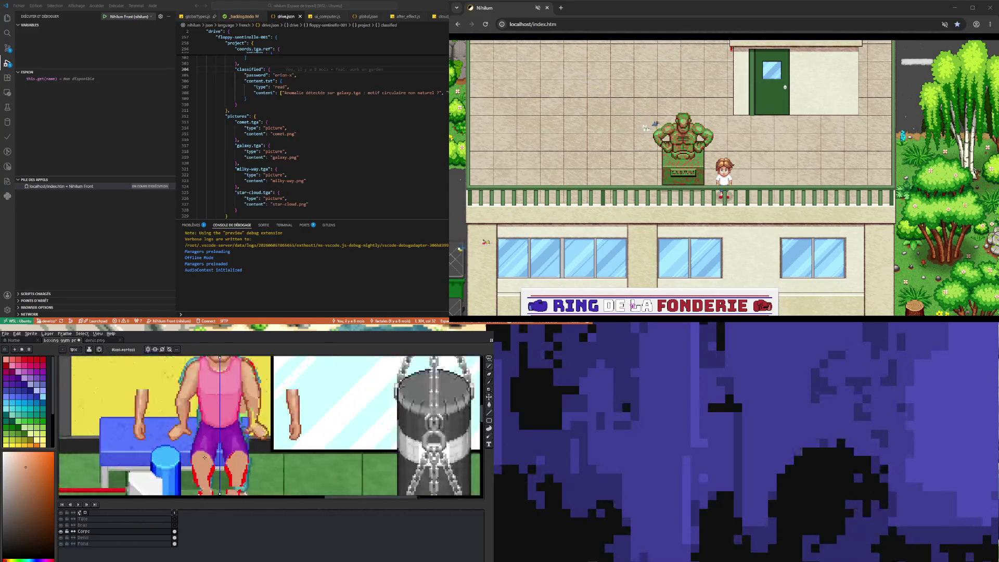
scroll(204, 459, "up", 1)
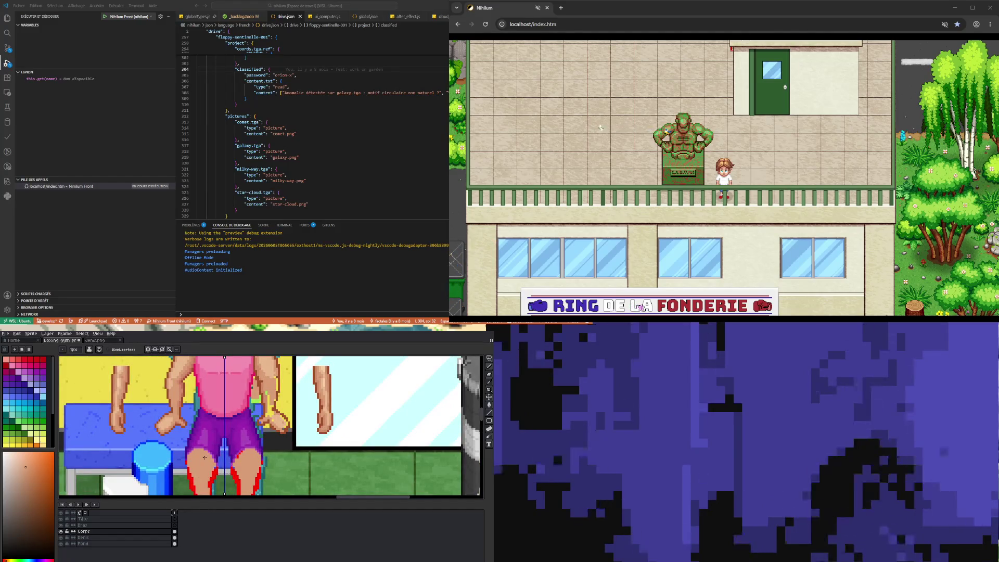
left_click(489, 385)
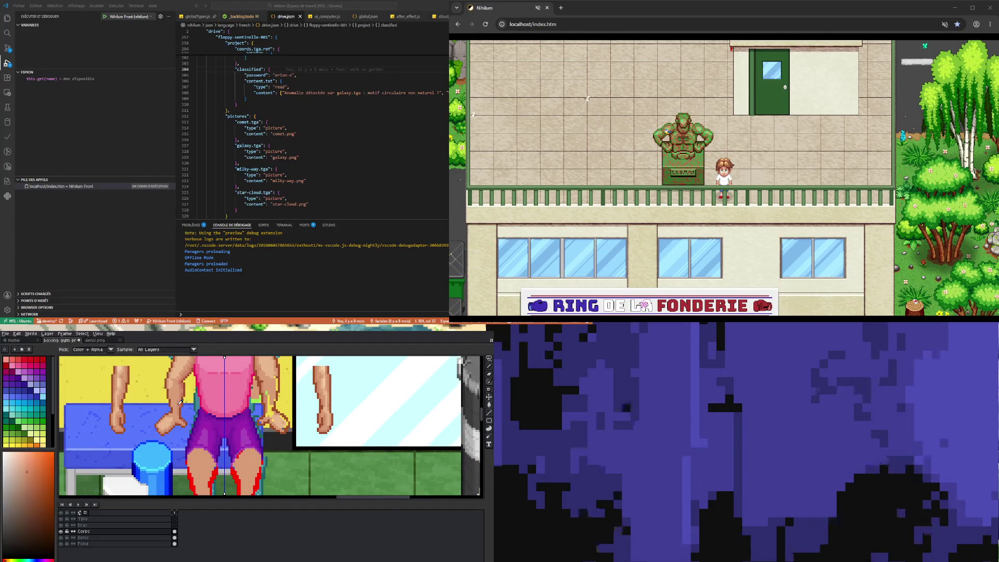
key("b")
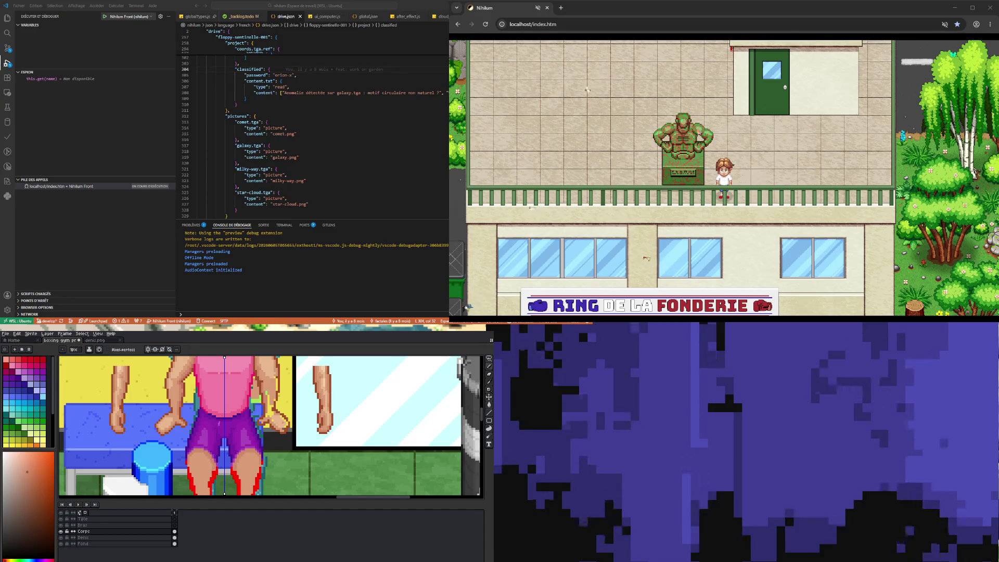
scroll(240, 382, "down", 3)
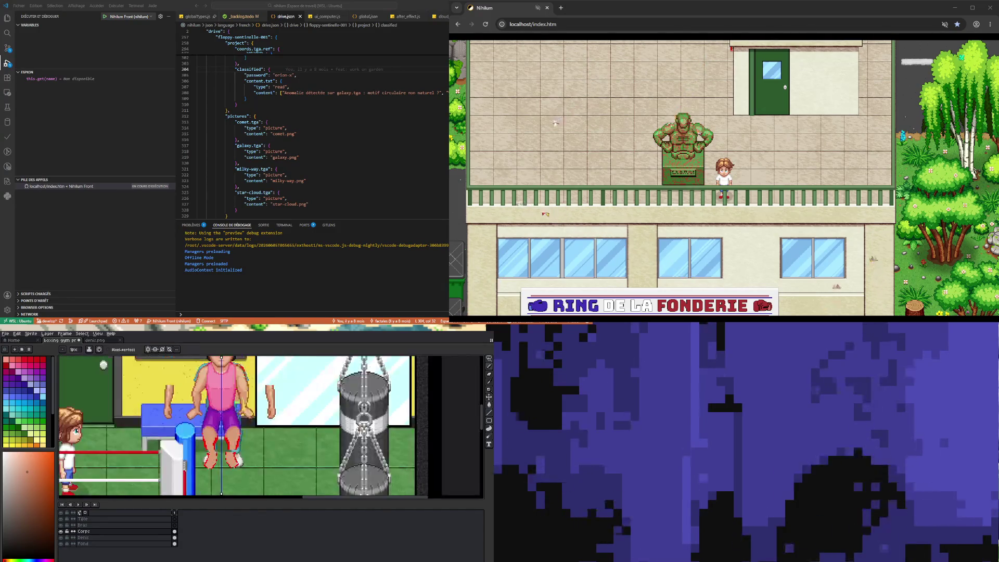
Sample the arm's skin tone and pencil the lower legs and white-and-red shoes
scroll(234, 442, "up", 3)
scroll(221, 459, "down", 2)
scroll(221, 459, "up", 2)
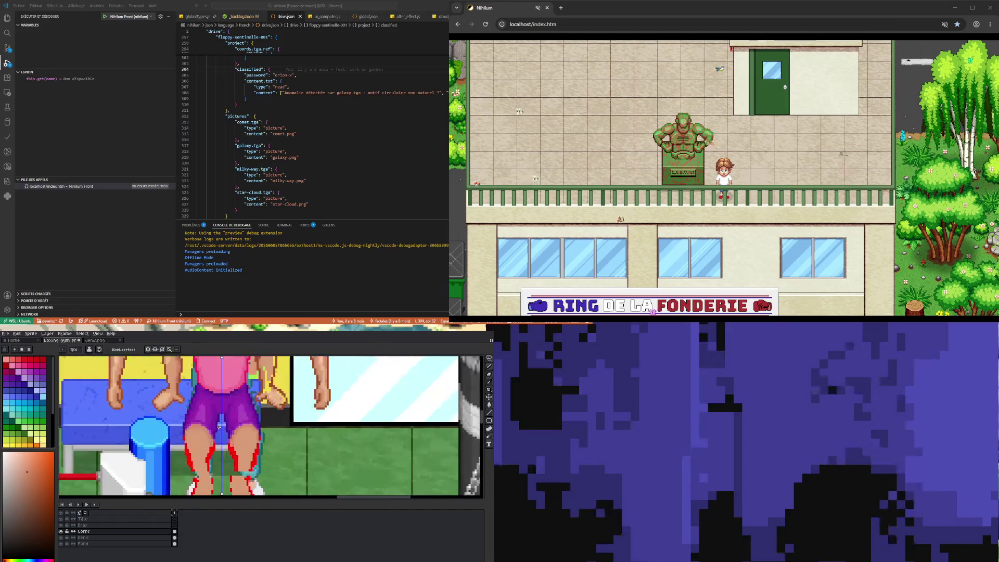
scroll(221, 459, "down", 2)
scroll(220, 459, "up", 2)
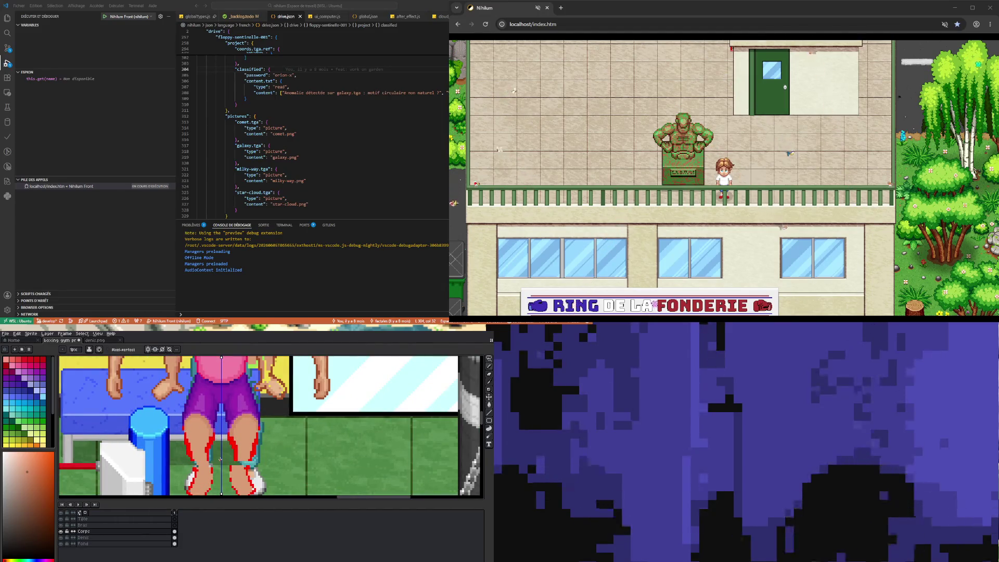
key("i")
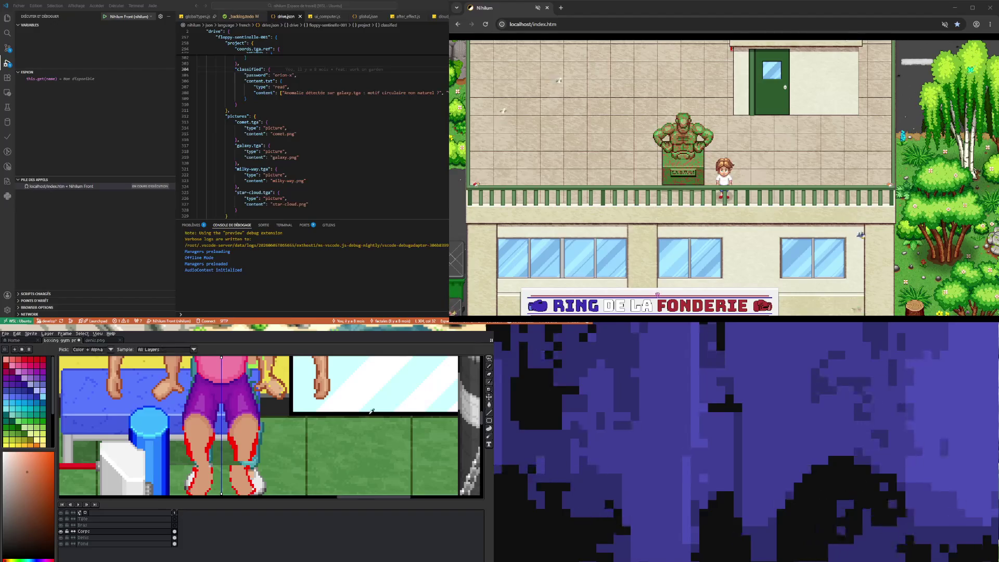
left_click(323, 368)
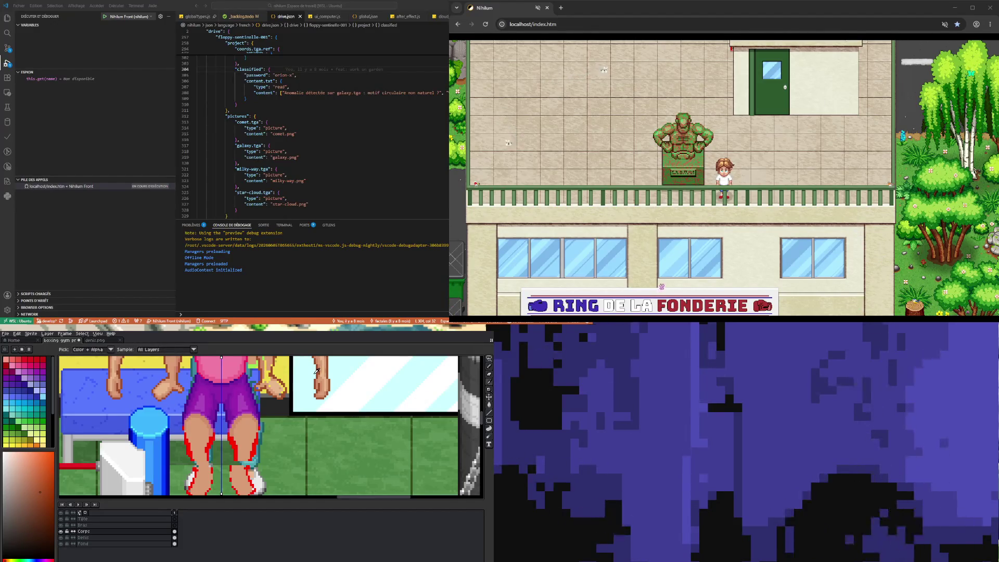
key("b")
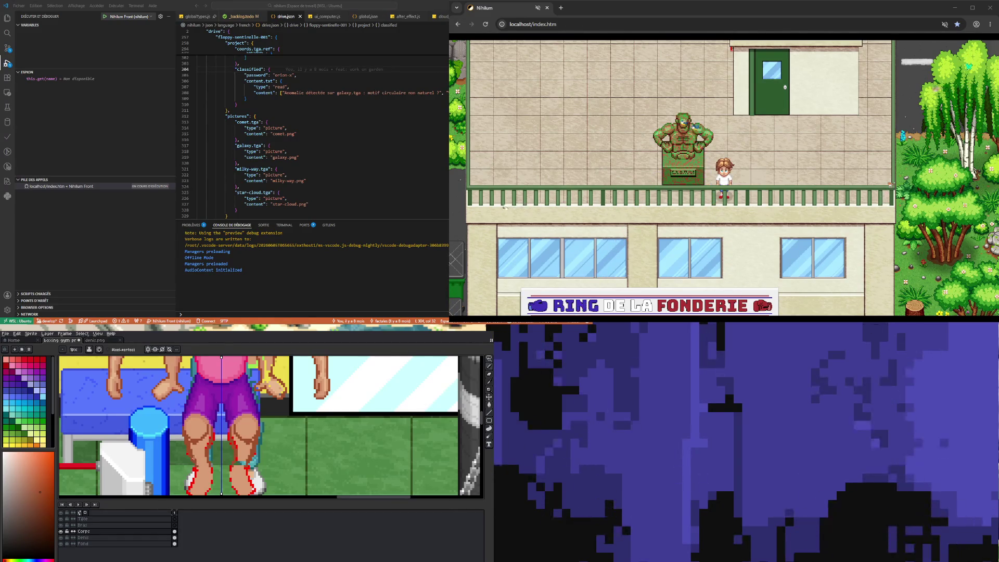
key("b")
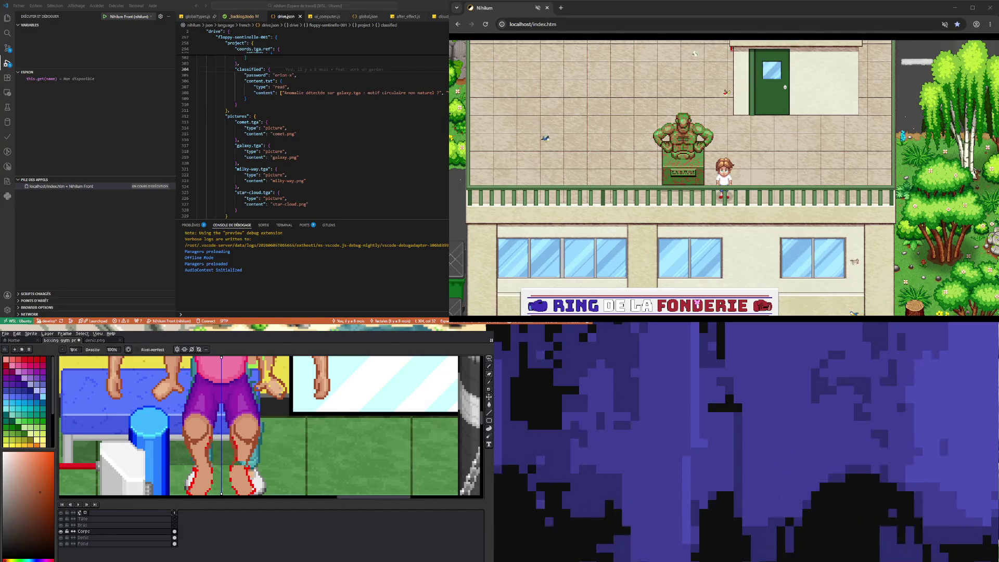
scroll(272, 419, "down", 2)
Redraw the feet pixel by pixel as skin-toned feet with toes and red outlines
scroll(244, 433, "up", 3)
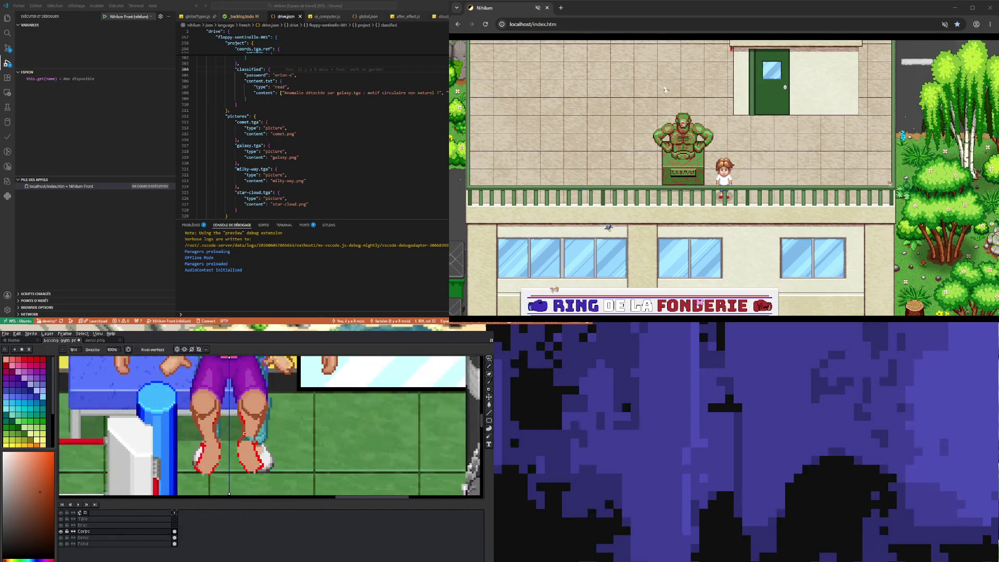
scroll(245, 433, "down", 1)
scroll(260, 430, "up", 1)
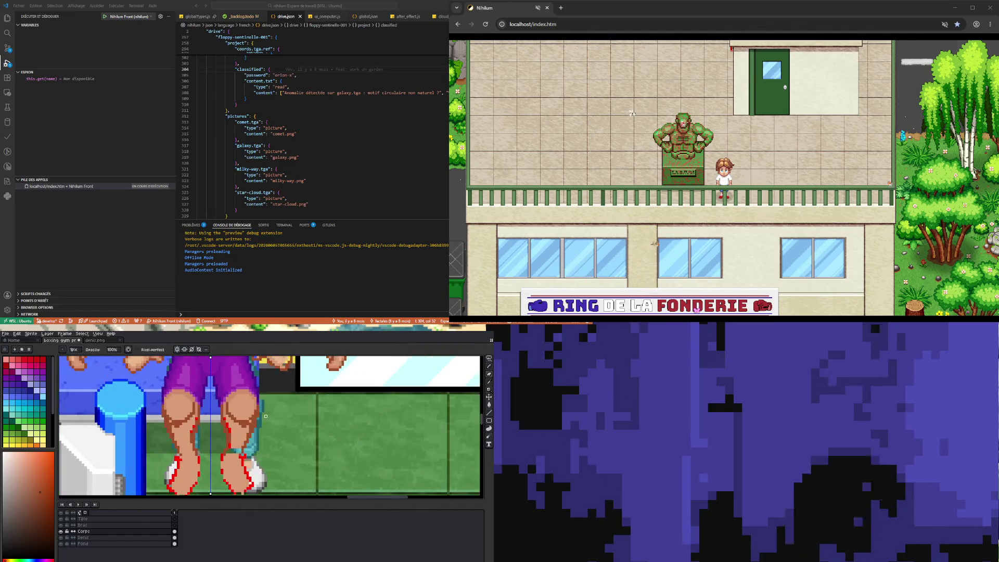
scroll(287, 427, "down", 1)
scroll(286, 426, "up", 2)
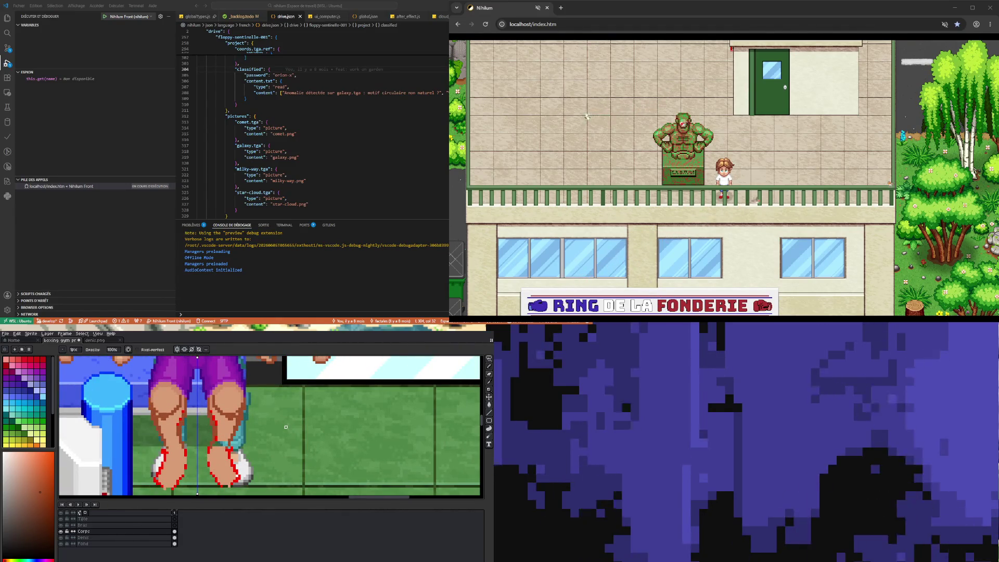
left_click(489, 382)
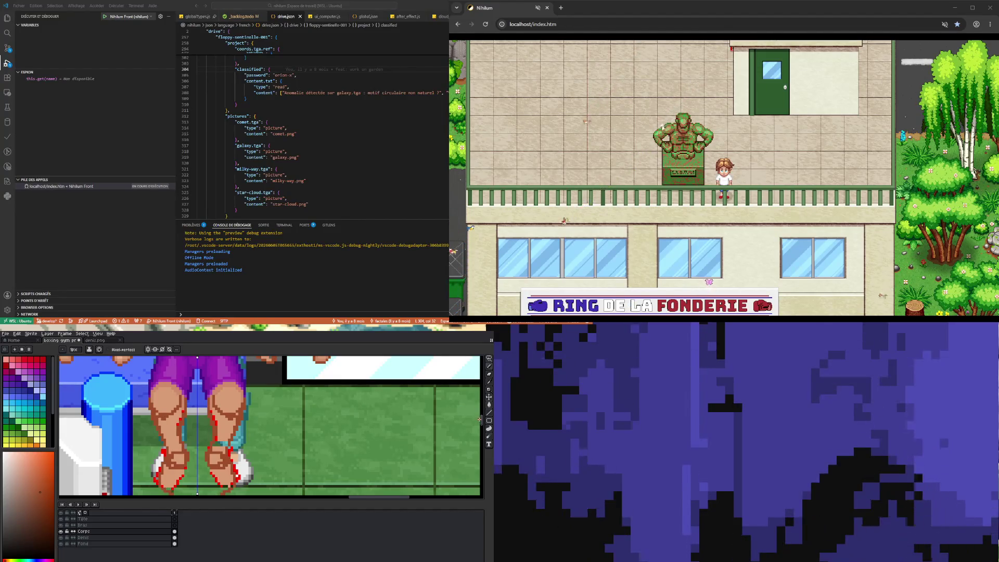
scroll(333, 426, "down", 2)
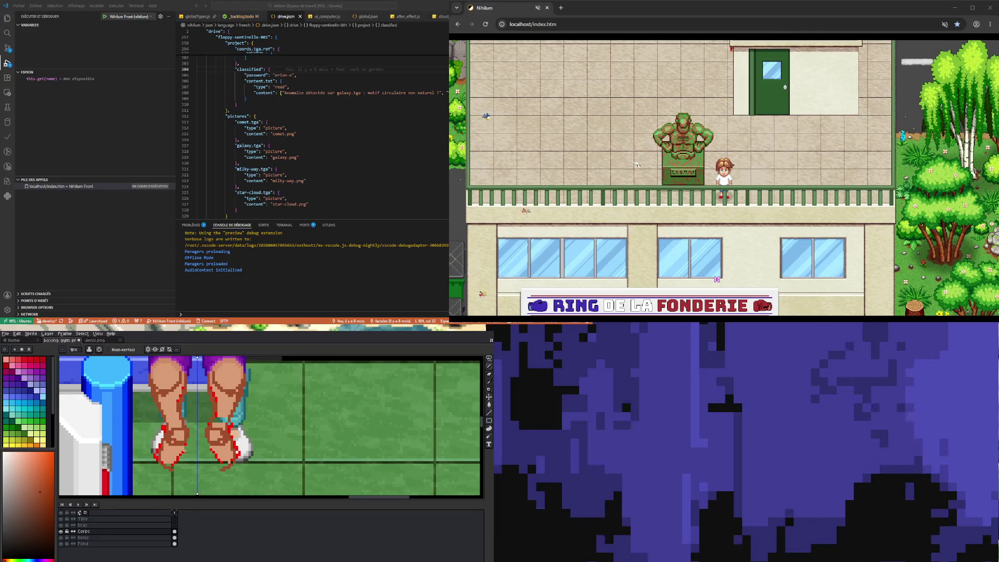
key("ctrl")
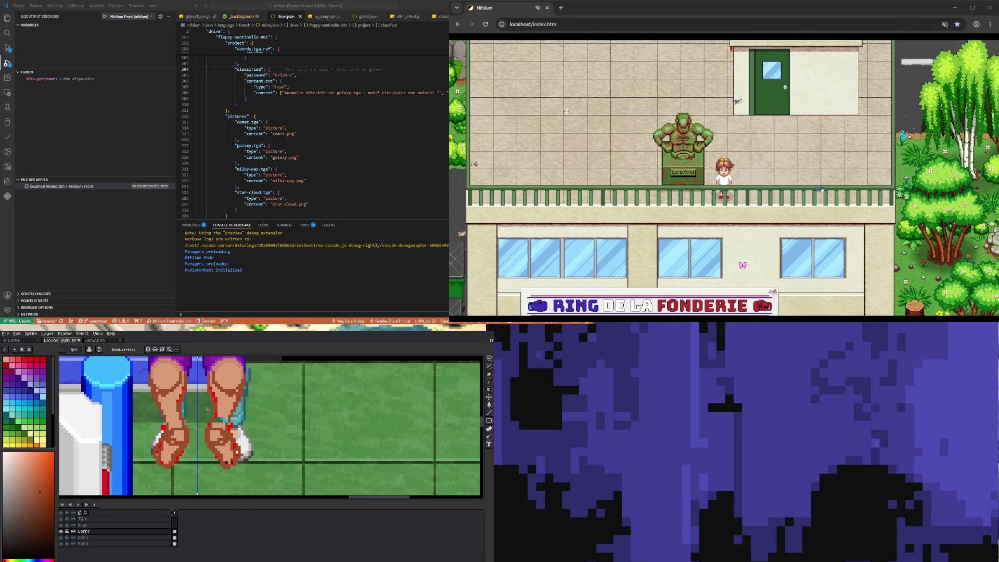
scroll(483, 424, "up", 2)
Pick the skin colour from the boxer's arm and shade the feet with it
scroll(484, 424, "up", 5)
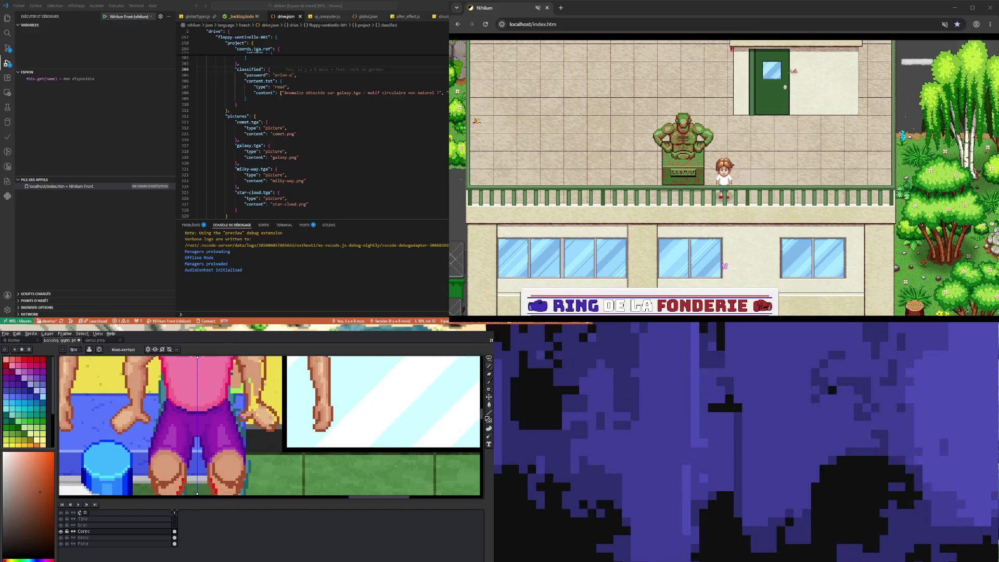
key("i")
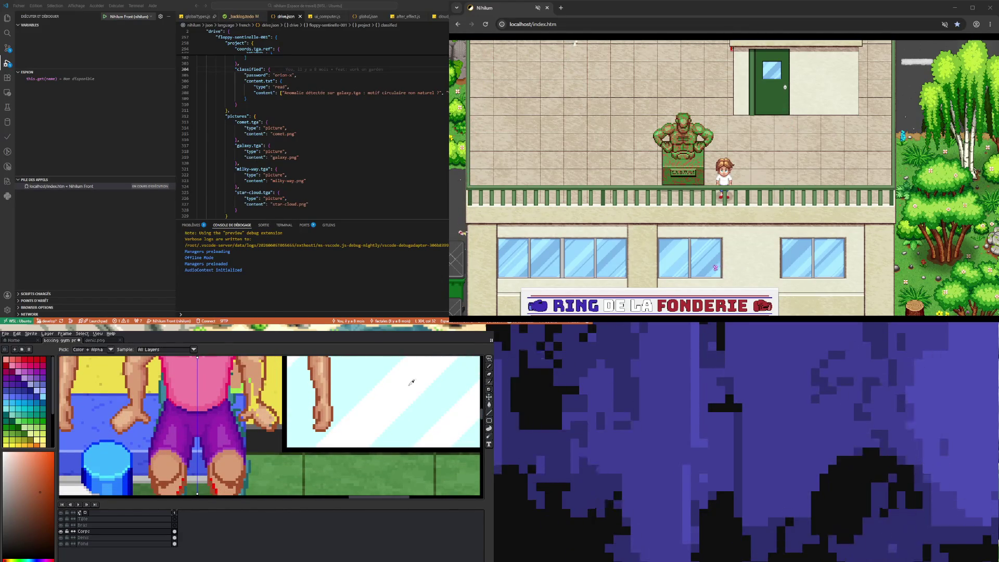
left_click(134, 364)
left_click(489, 366)
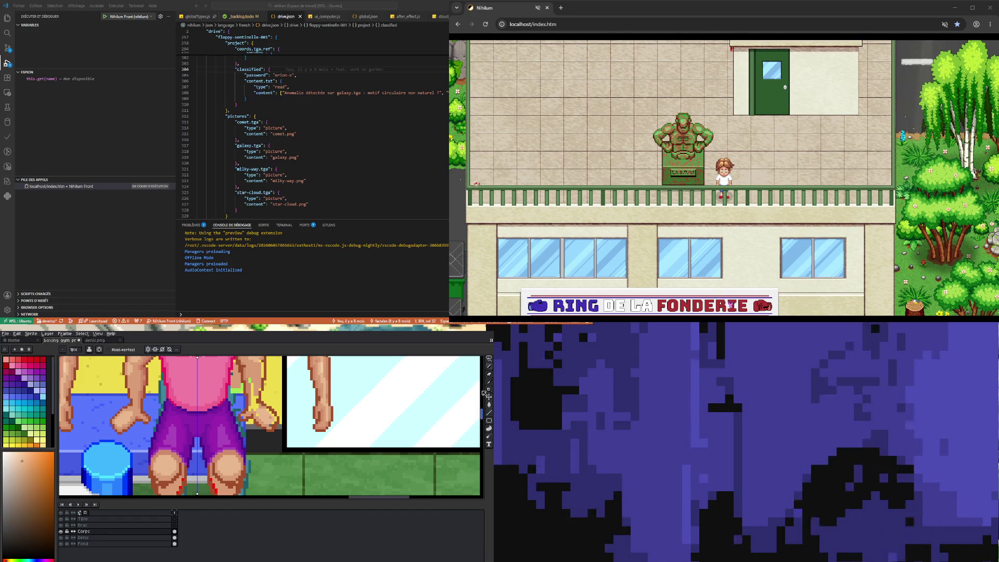
left_click_drag(482, 414, 483, 420)
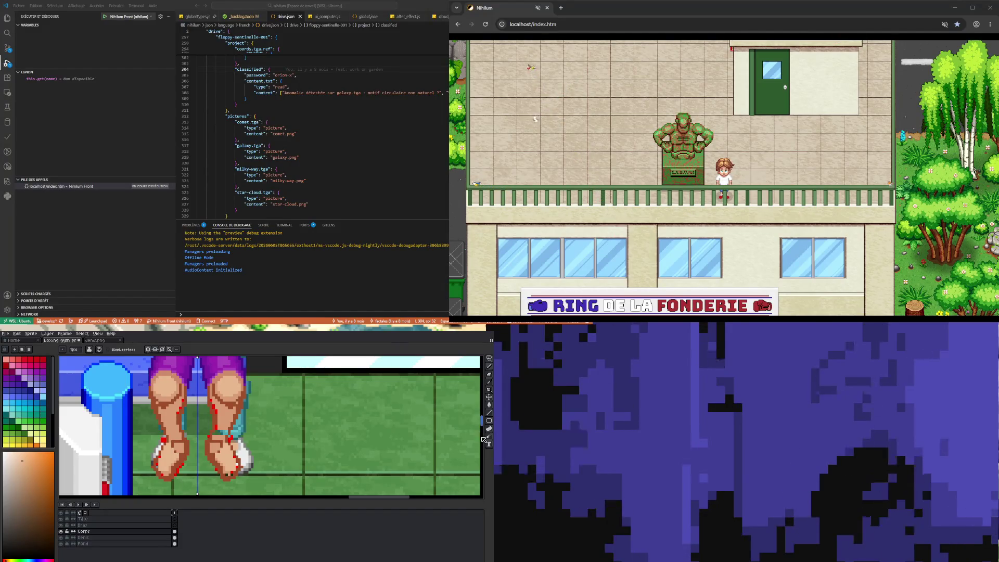
scroll(484, 432, "up", 5)
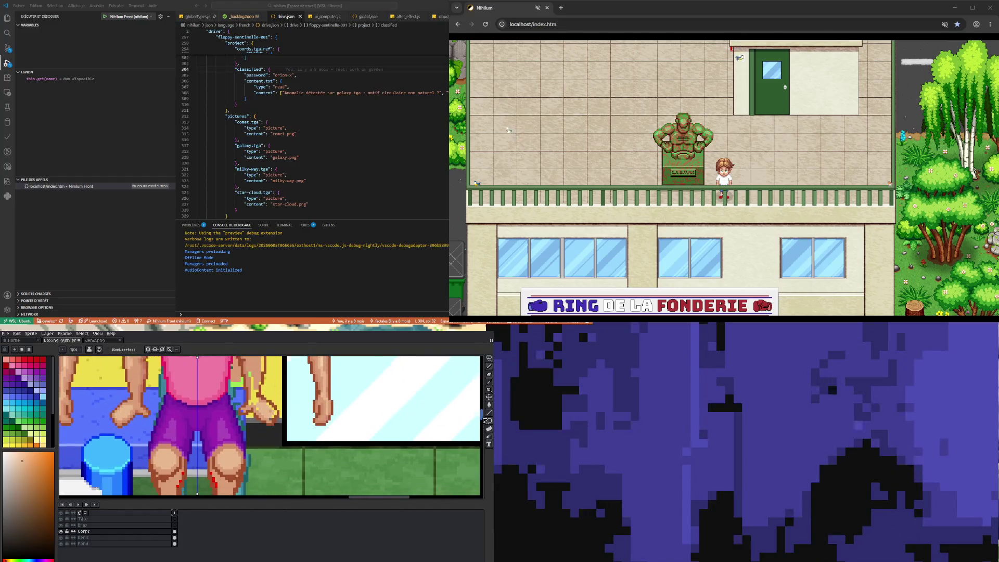
Sample the hand's skin colour and further shade and outline the ankles and feet
scroll(485, 420, "down", 3)
scroll(485, 420, "up", 3)
scroll(485, 423, "down", 2)
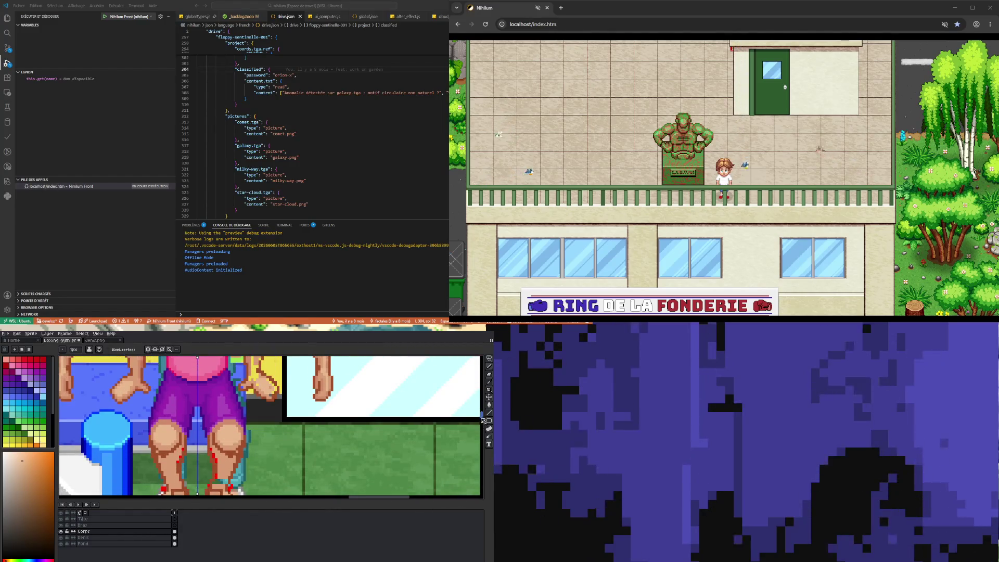
left_click(489, 382)
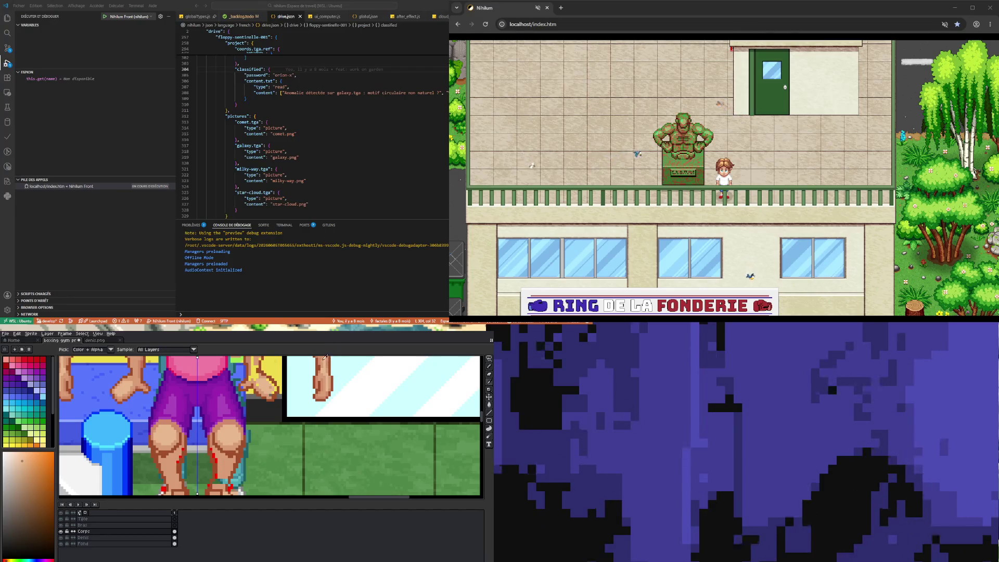
left_click(321, 359)
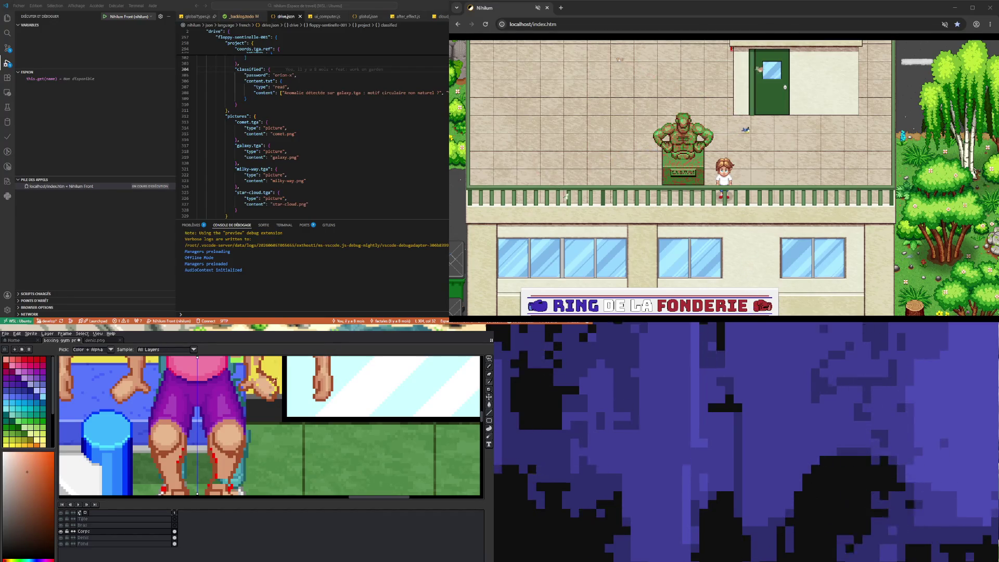
key("b")
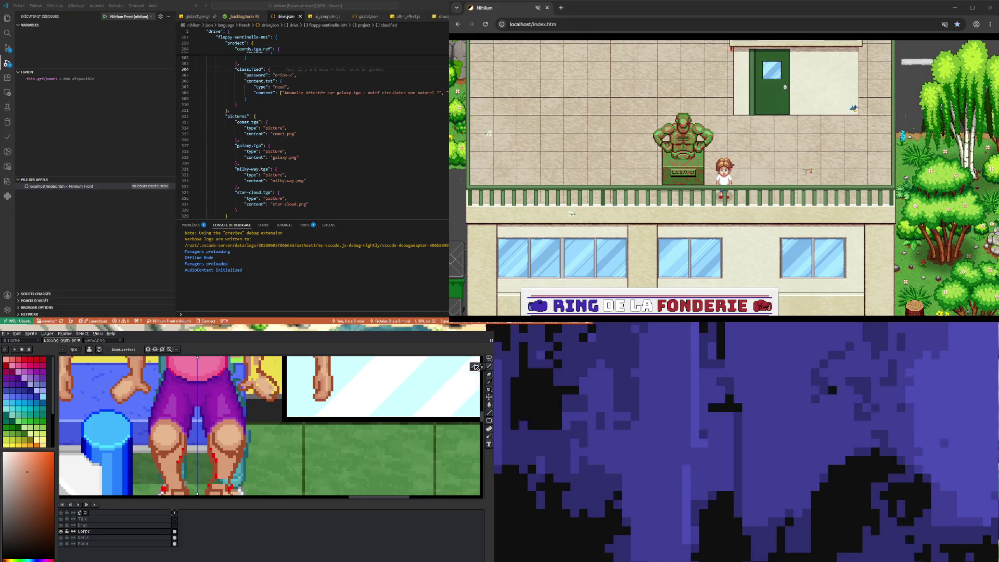
scroll(484, 418, "down", 3)
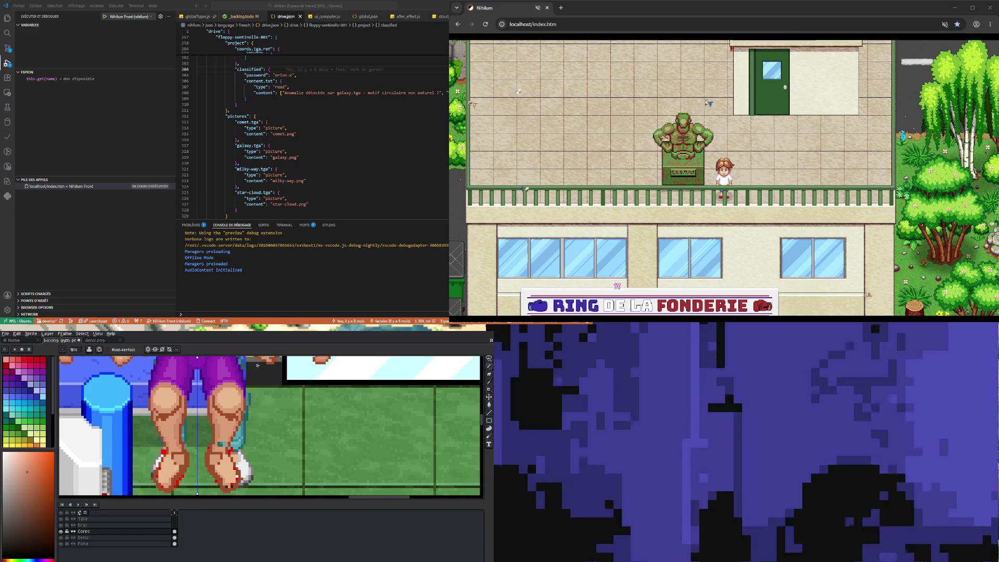
Sample nearby leg skin shades and paint varied shading onto the shins and feet
key("i")
left_click(229, 421)
key("b")
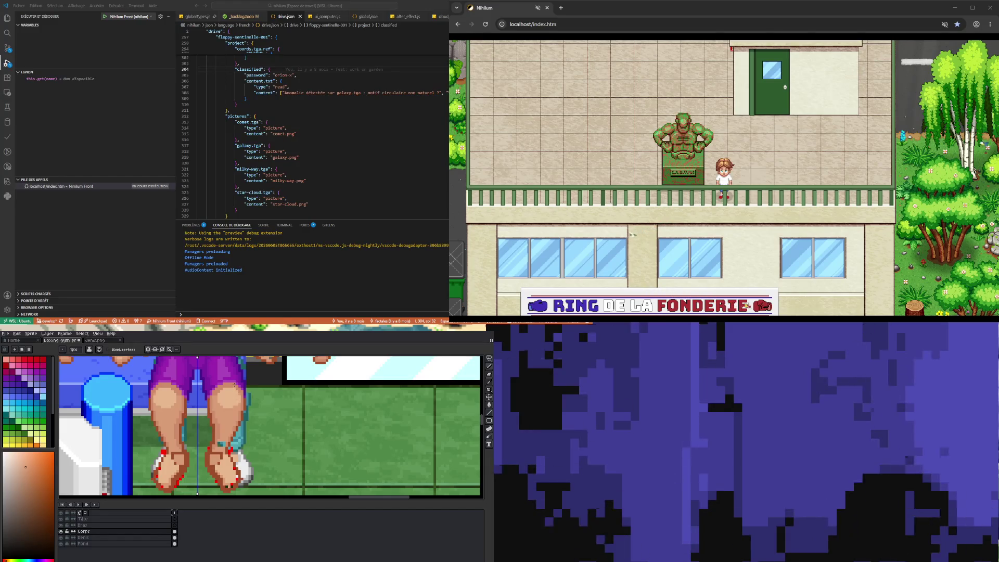
left_click(152, 396, "alt")
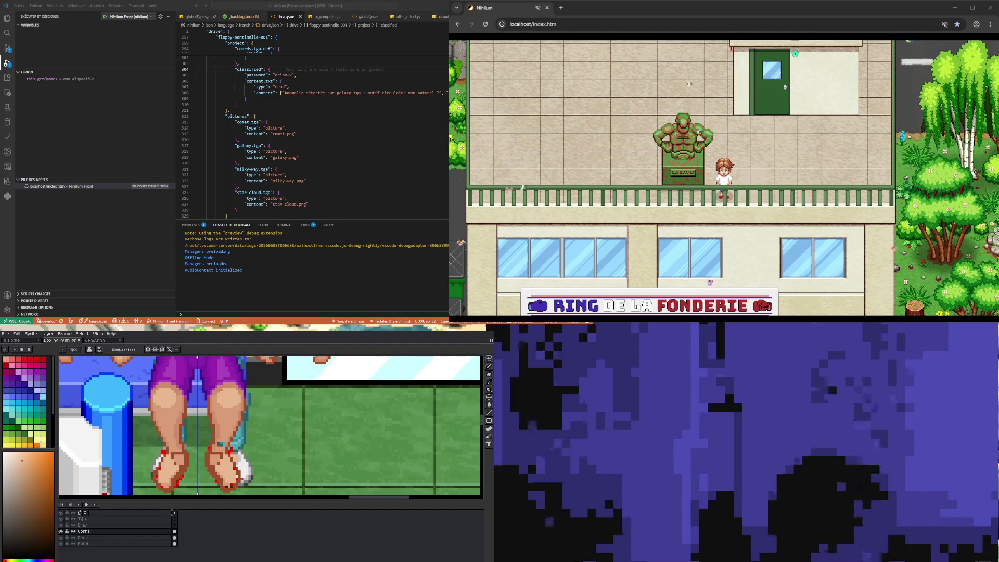
key("i")
left_click(219, 415)
scroll(483, 424, "up", 5)
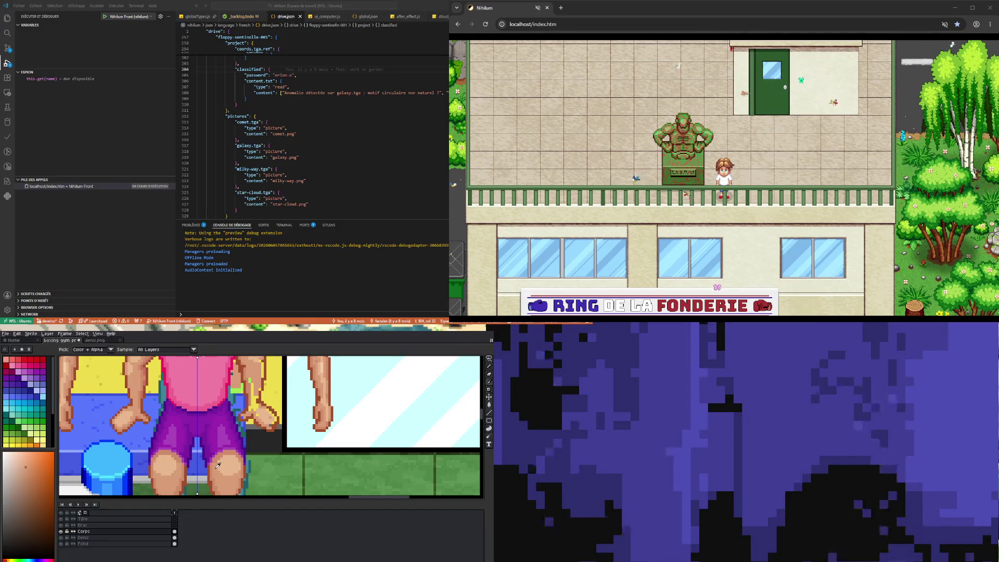
Sample the torso's red-brown outline colour and outline the boxer's legs and feet with it
key("b")
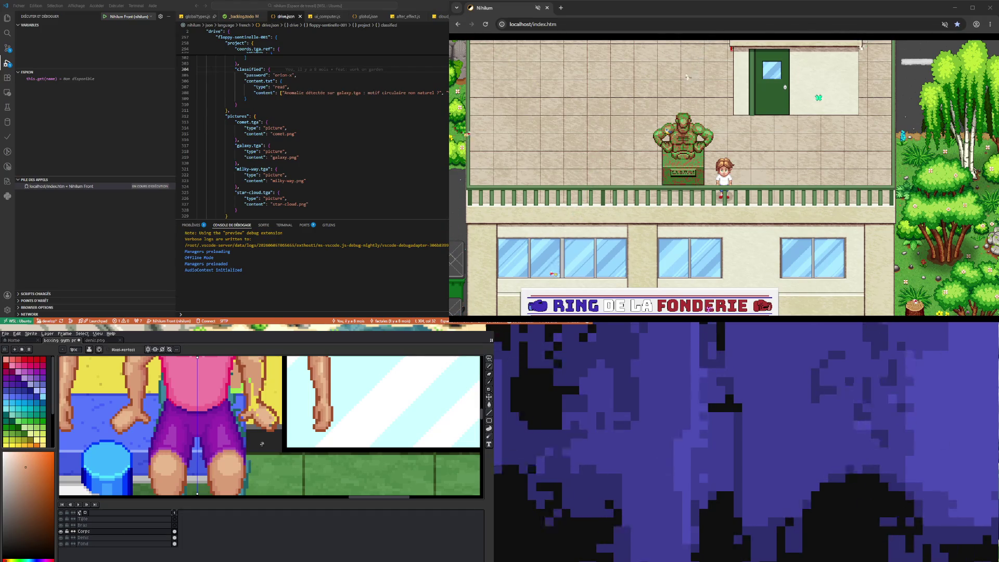
key("i")
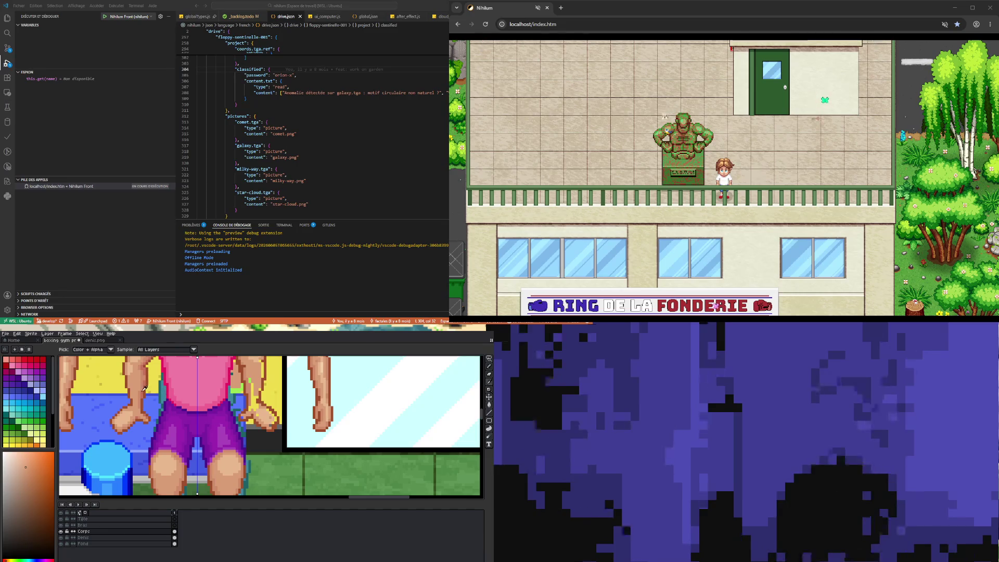
left_click(155, 406)
key("b")
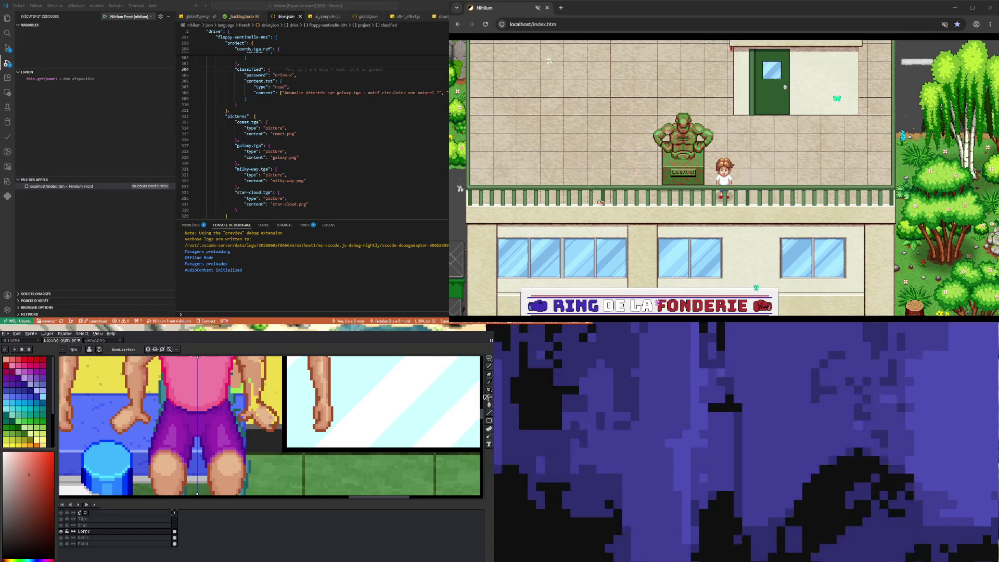
left_click_drag(486, 398, 484, 419)
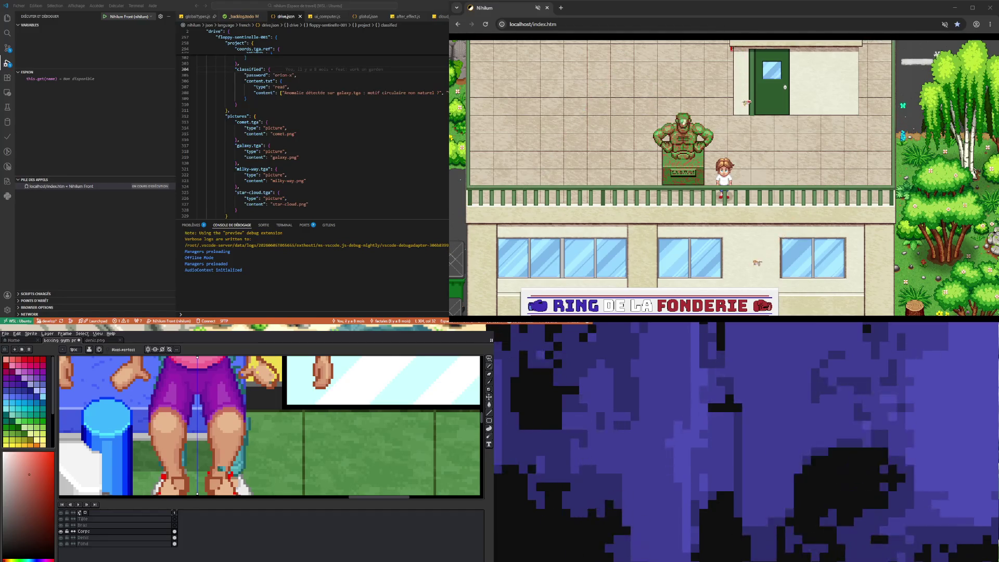
scroll(270, 427, "down", 2)
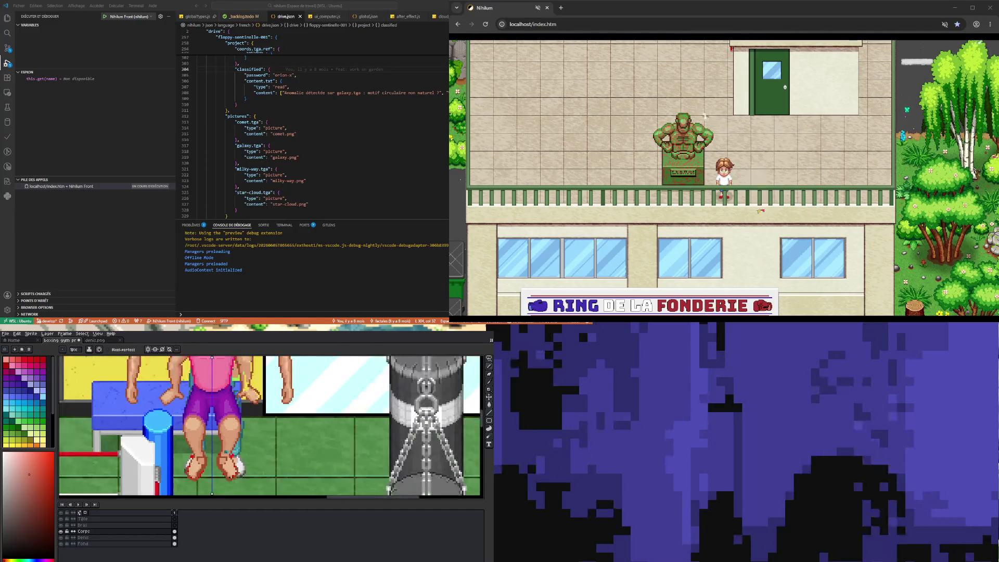
scroll(271, 427, "up", 2)
scroll(193, 469, "up", 1)
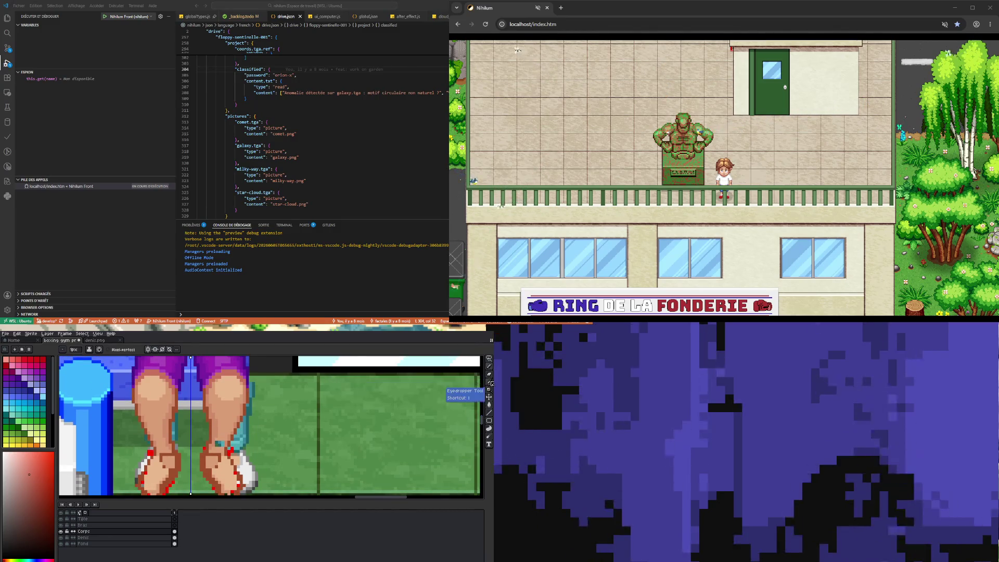
Sample several skin shades from the leg and repaint the boxer's shins with them
key("i")
left_click(227, 406)
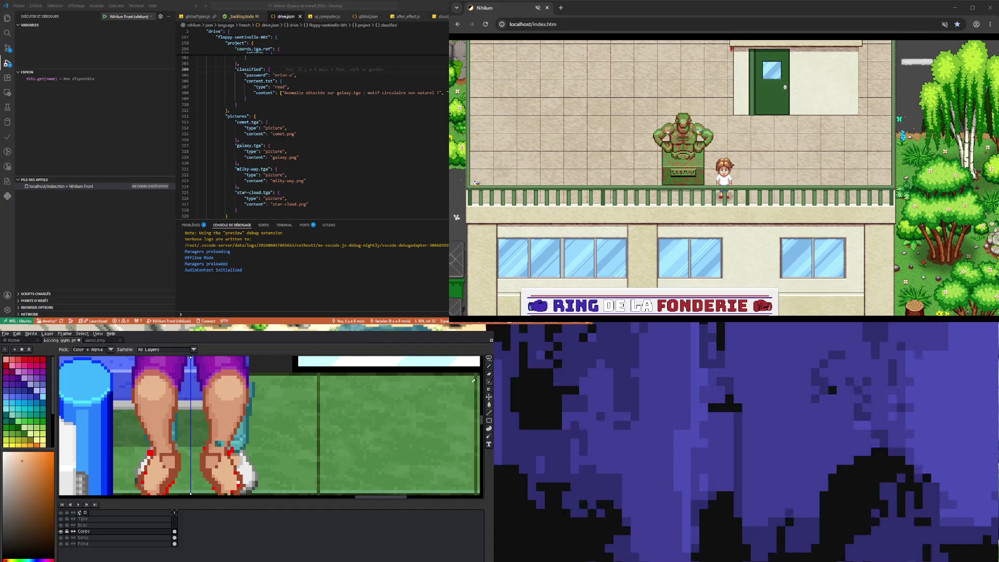
left_click(228, 406)
left_click(490, 374)
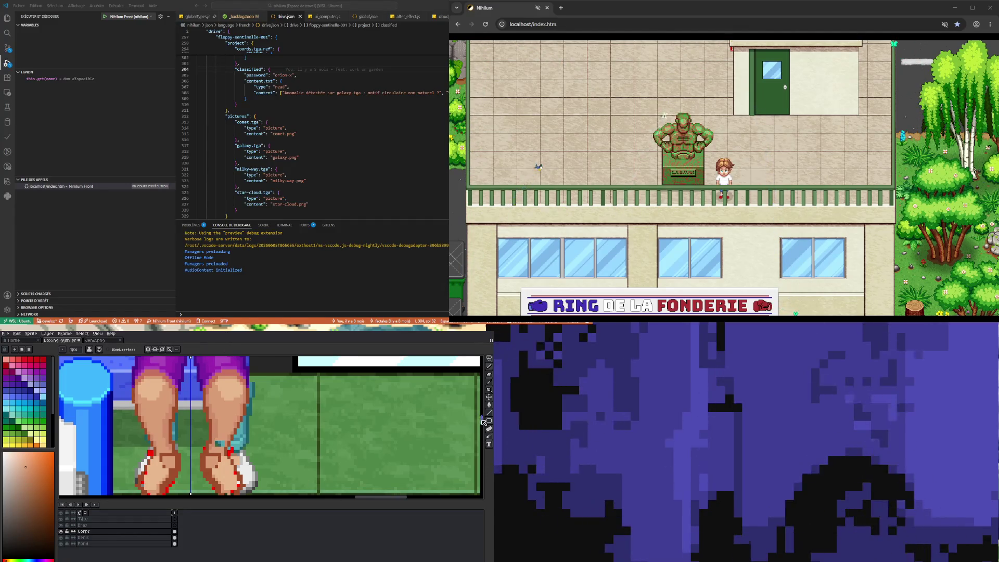
scroll(484, 423, "up", 5)
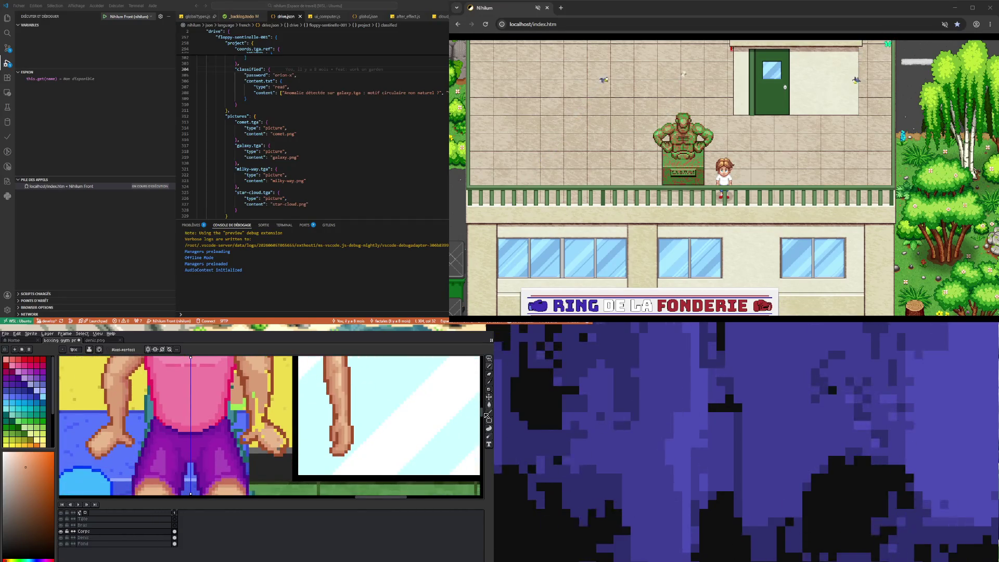
scroll(485, 419, "down", 5)
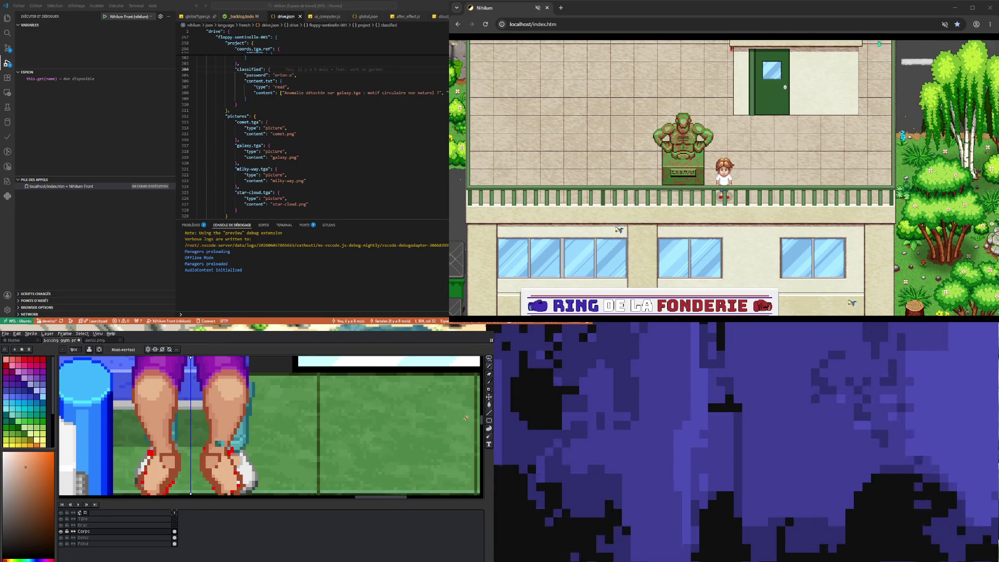
left_click(148, 395, "alt")
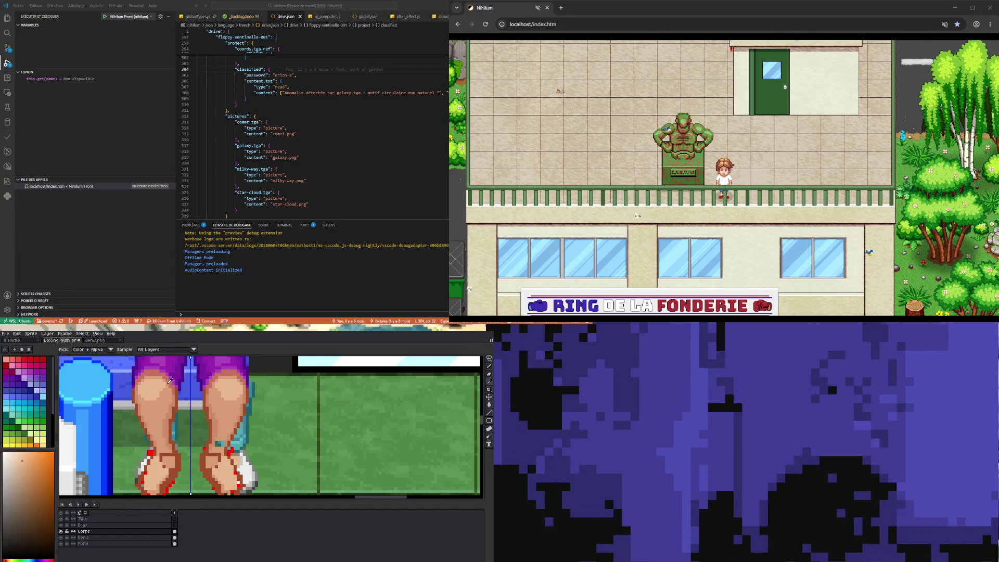
left_click(169, 386, "alt")
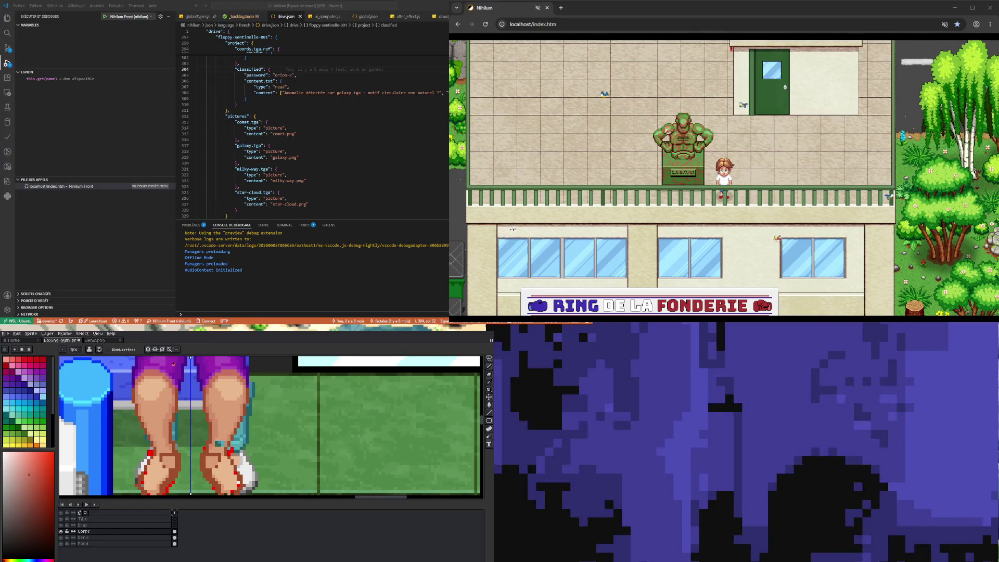
key("alt")
left_click(169, 420, "alt")
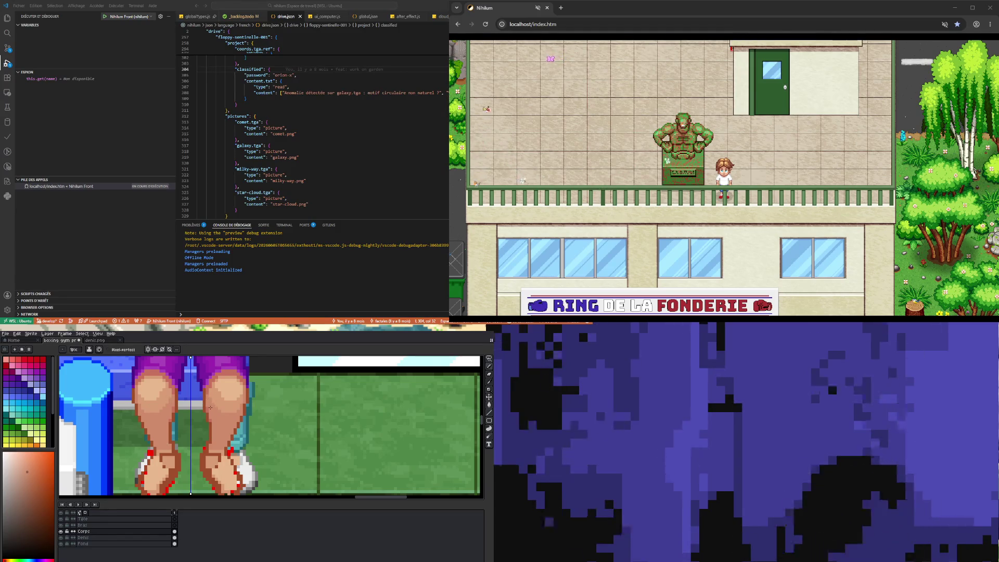
Zoom onto the boxer's knees and shins below the purple shorts, ready to sample a skin tone
scroll(193, 451, "down", 3)
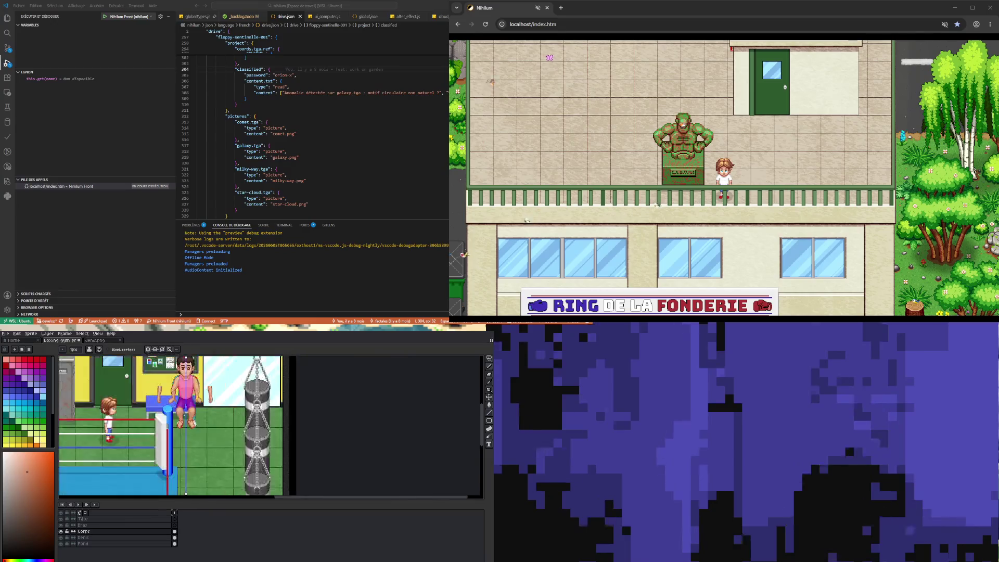
scroll(193, 451, "up", 2)
scroll(194, 451, "up", 2)
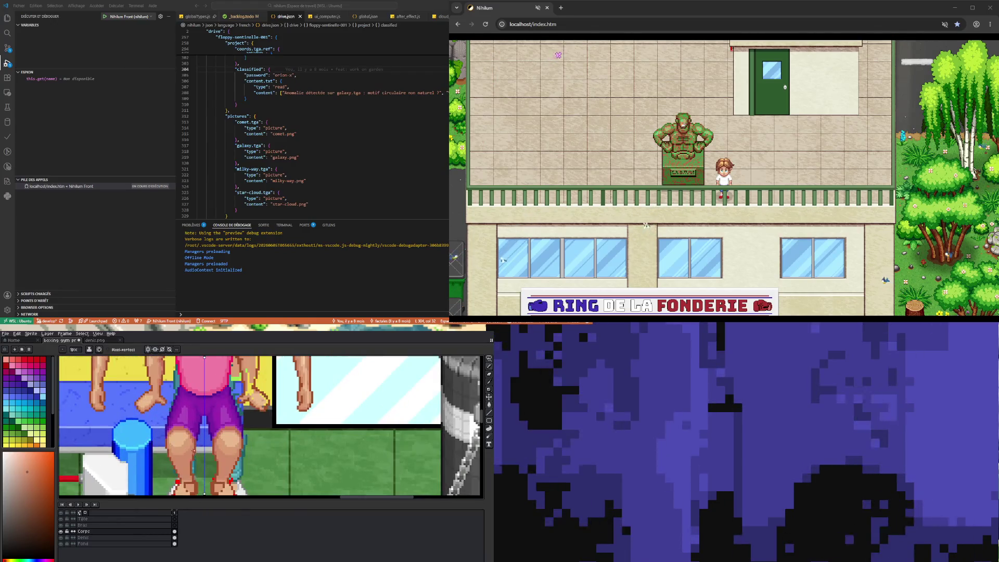
scroll(196, 462, "down", 1)
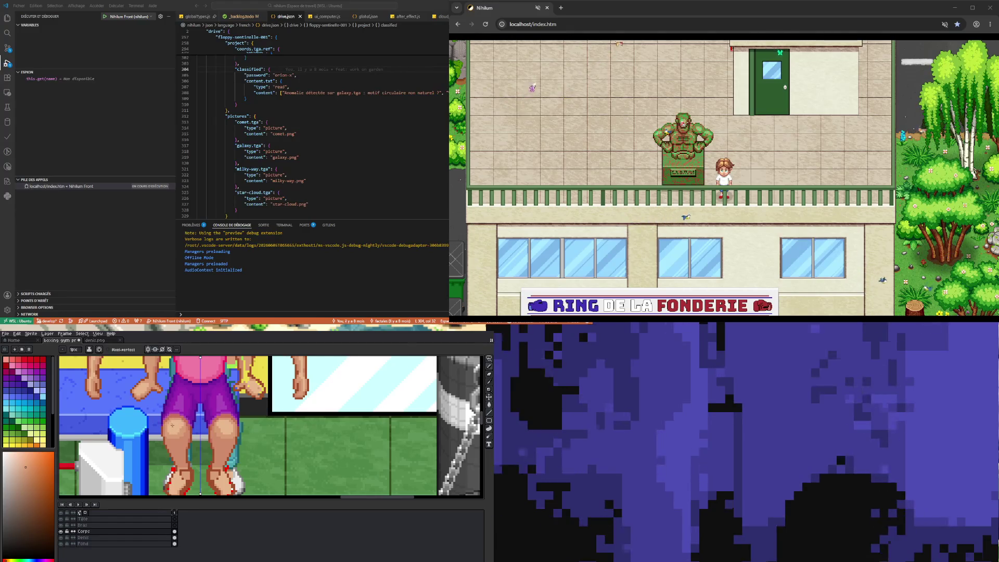
key("i")
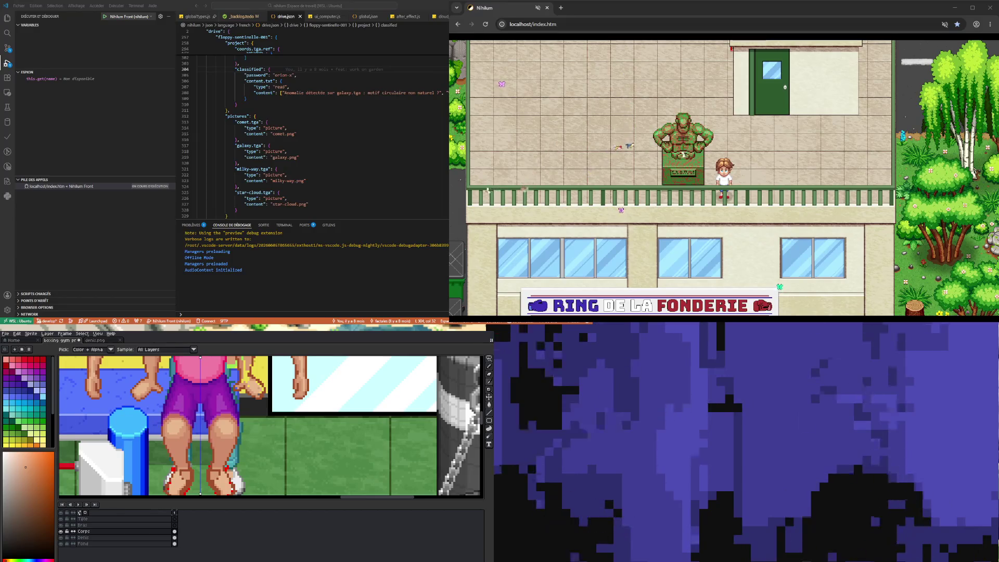
Make a darker red sampled from the boxer's sprite the pencil colour
left_click(187, 450)
key("b")
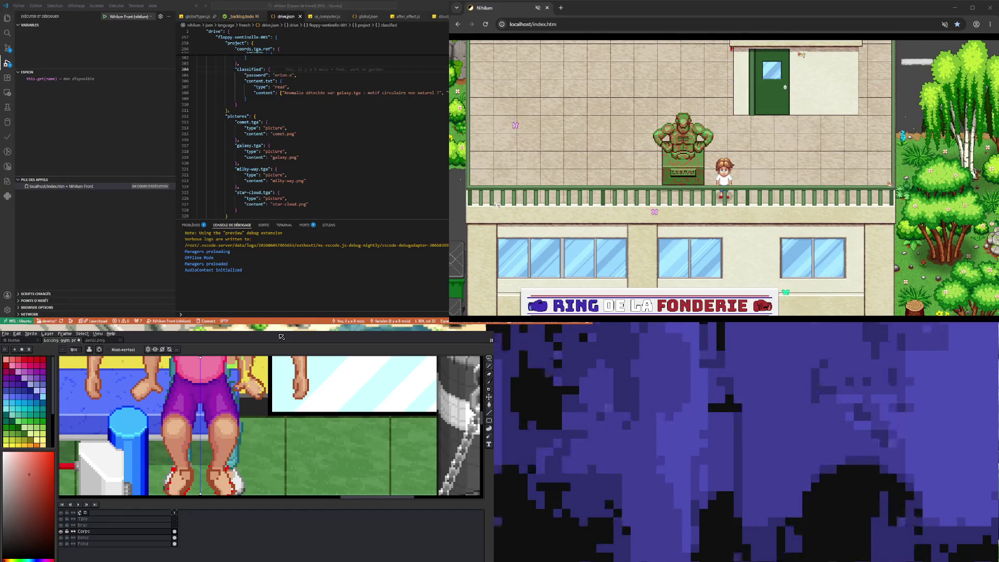
scroll(250, 459, "down", 3)
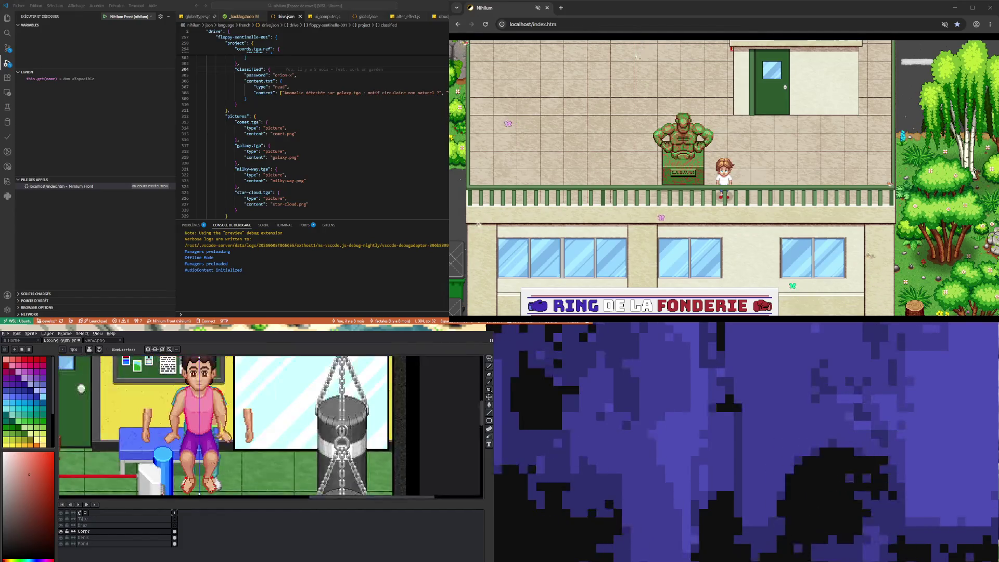
Zoom onto the feet and retouch the lower legs with a skin tone sampled from the leg
scroll(250, 459, "up", 2)
scroll(250, 459, "up", 1)
scroll(217, 436, "up", 1)
scroll(216, 436, "down", 1)
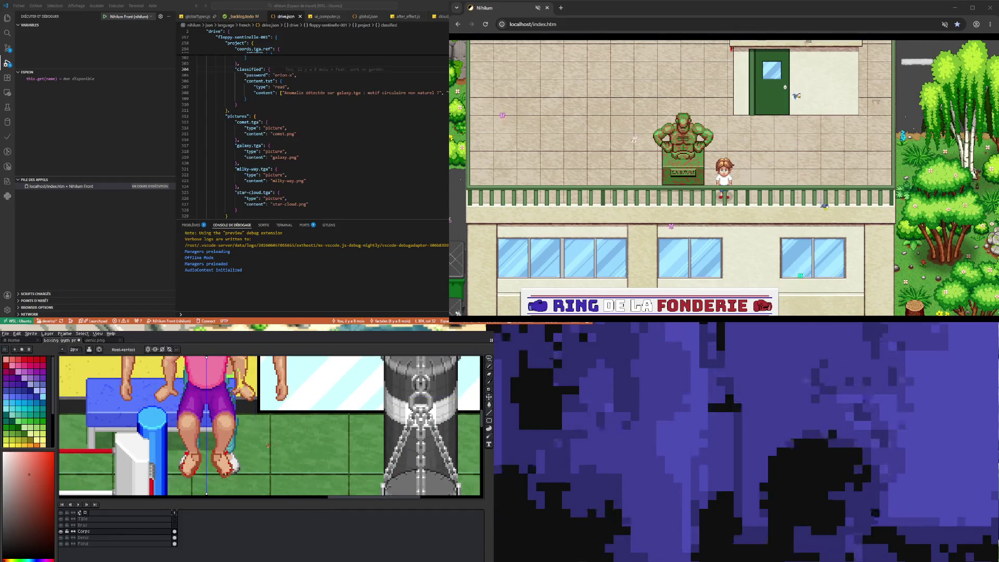
scroll(217, 436, "down", 2)
scroll(268, 450, "up", 1)
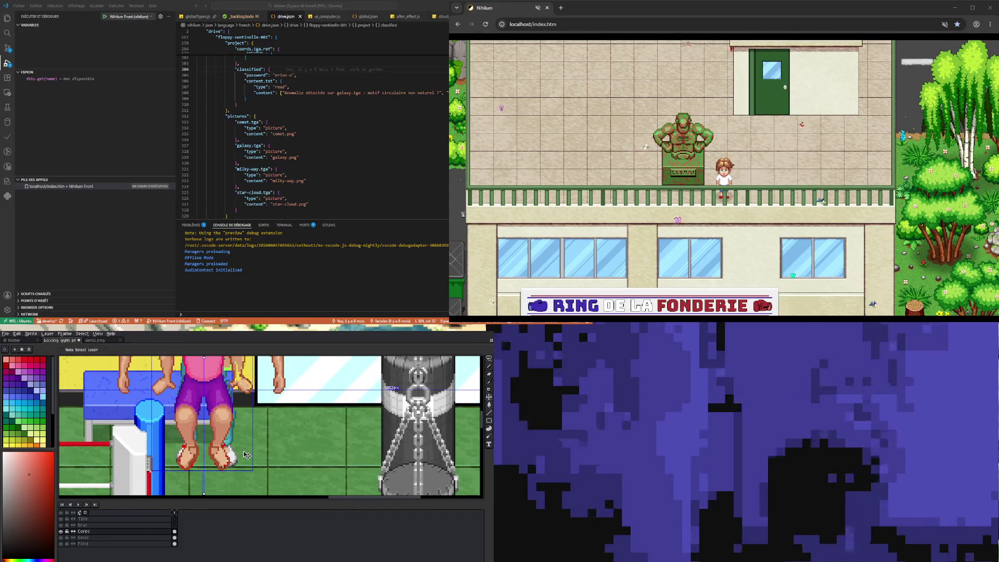
scroll(243, 451, "down", 2)
scroll(243, 450, "up", 2)
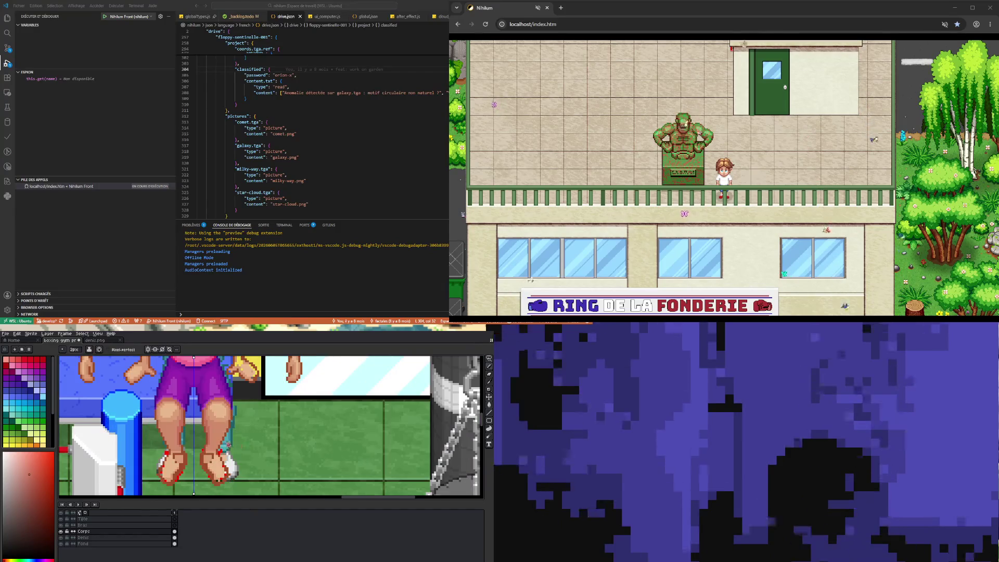
scroll(224, 444, "up", 1)
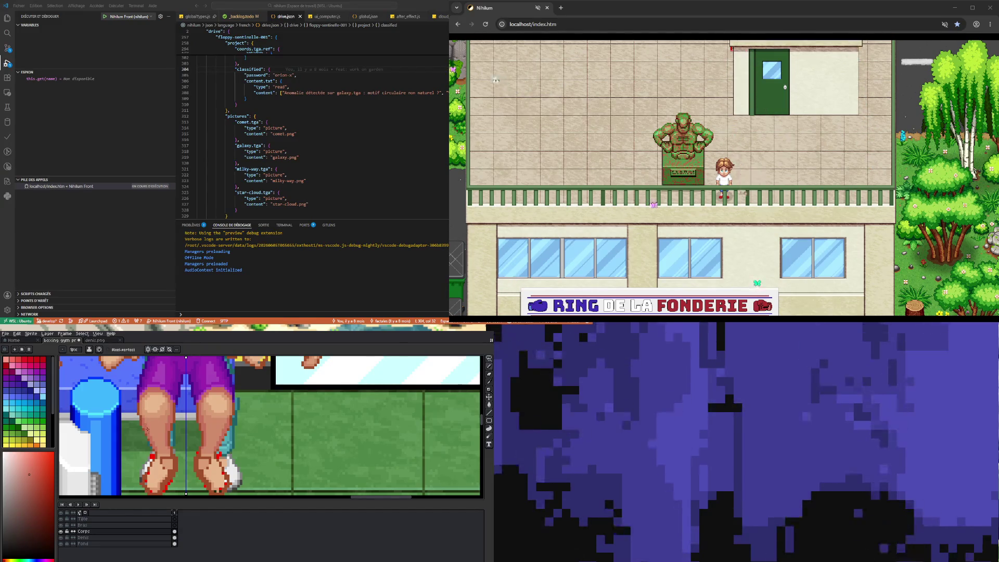
key("v")
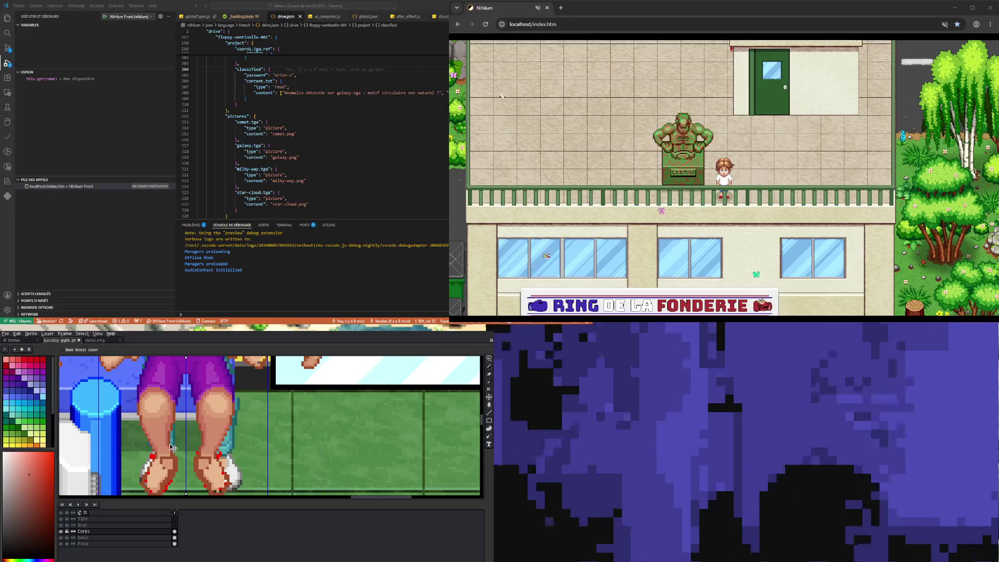
key("b")
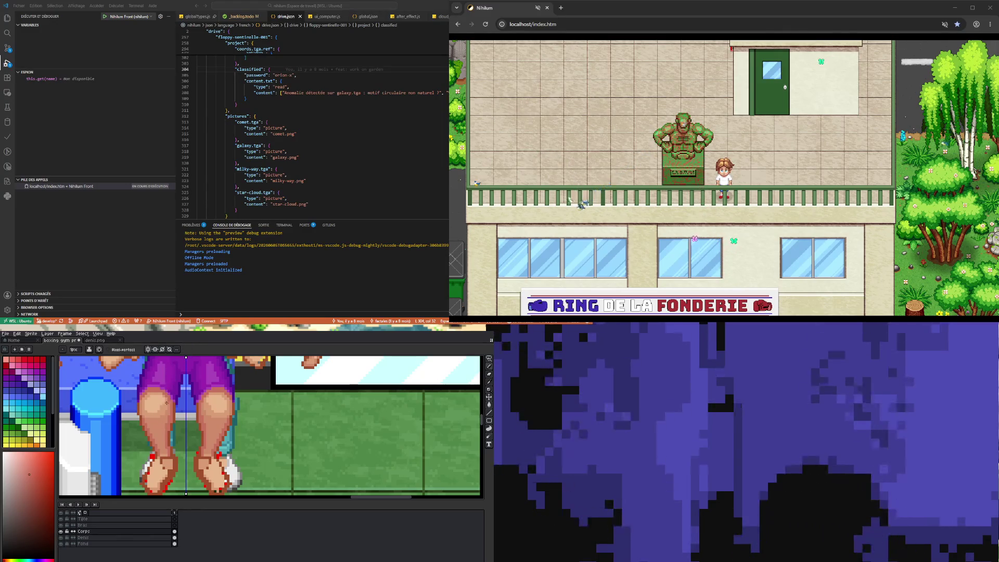
left_click(168, 440, "alt")
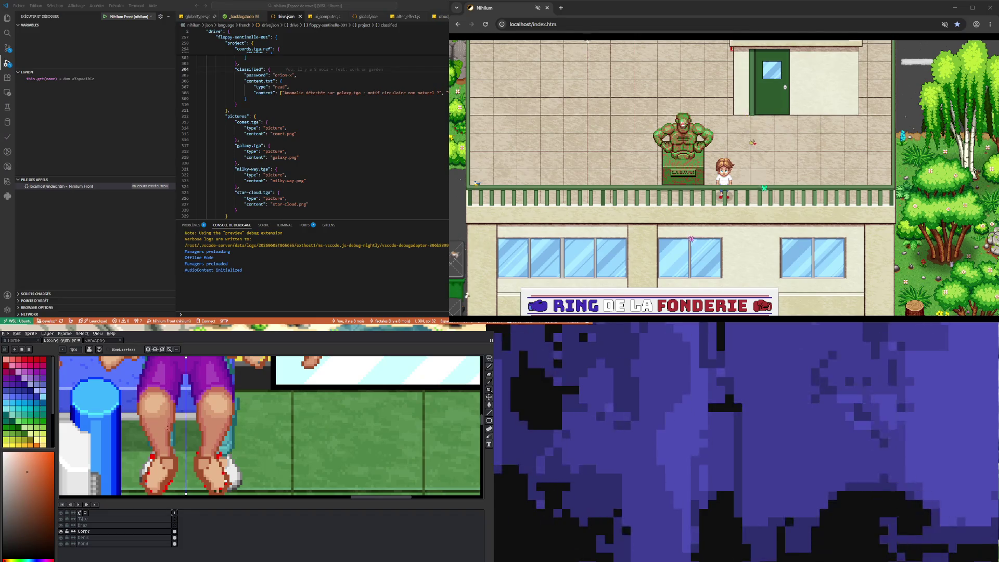
Pick a redder colour from the feet and touch up the foot pixels with it
key("i")
left_click(172, 426)
key("b")
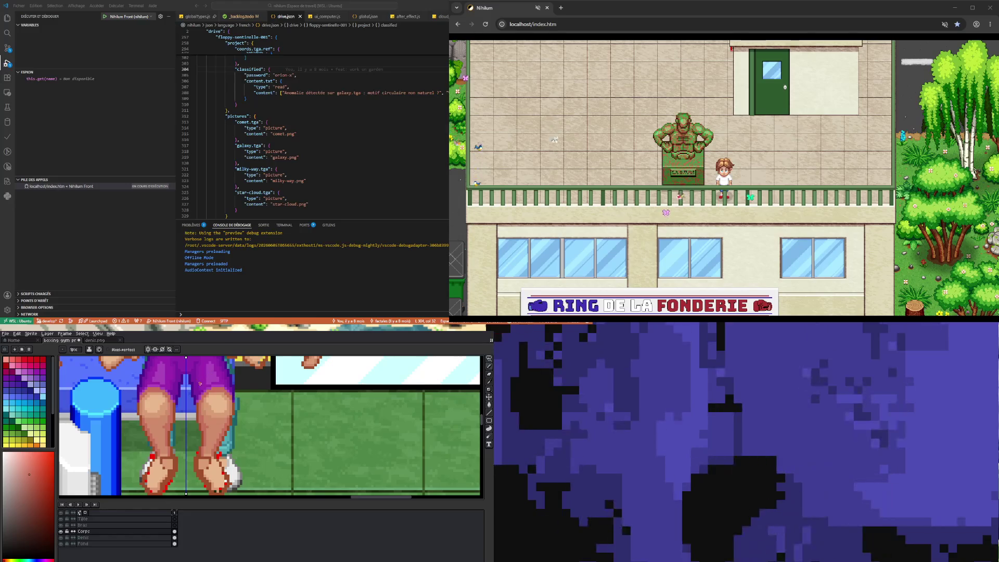
key("v")
key("b")
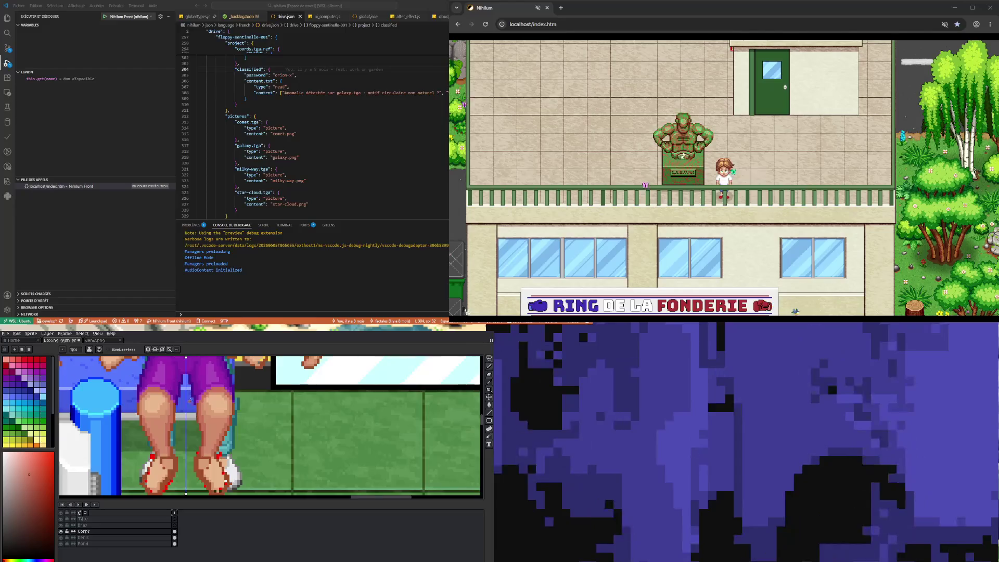
Zoom onto the knees and sample skin shades from the boxer's leg and thigh
scroll(195, 381, "down", 4)
scroll(199, 405, "left", 2)
scroll(258, 422, "up", 2)
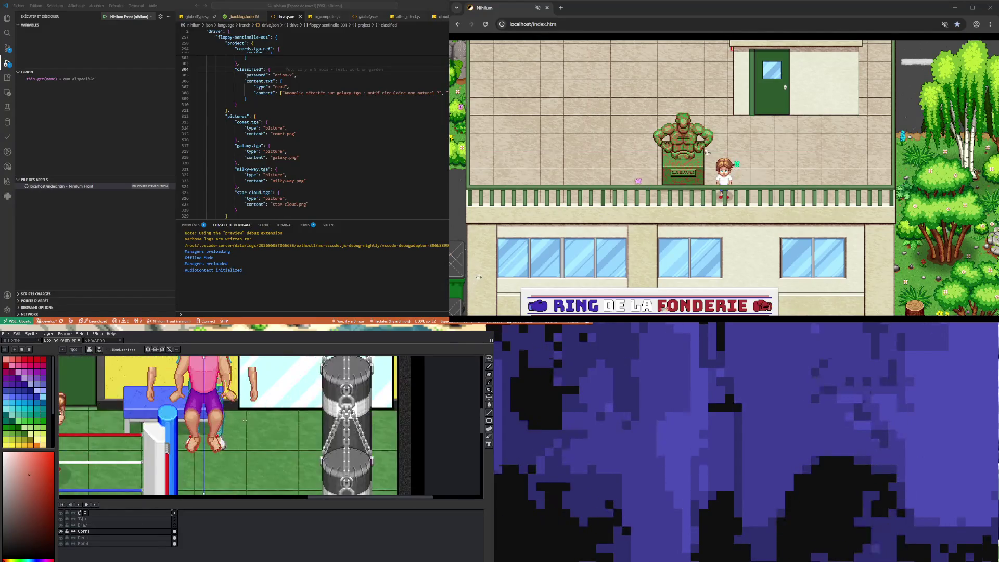
scroll(234, 422, "up", 2)
scroll(211, 420, "up", 2)
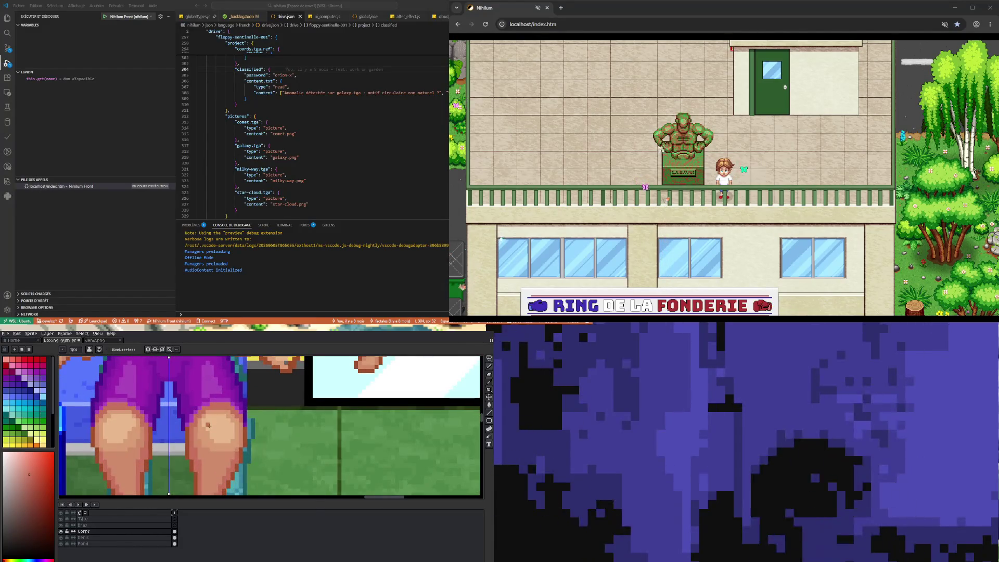
left_click(206, 429, "alt")
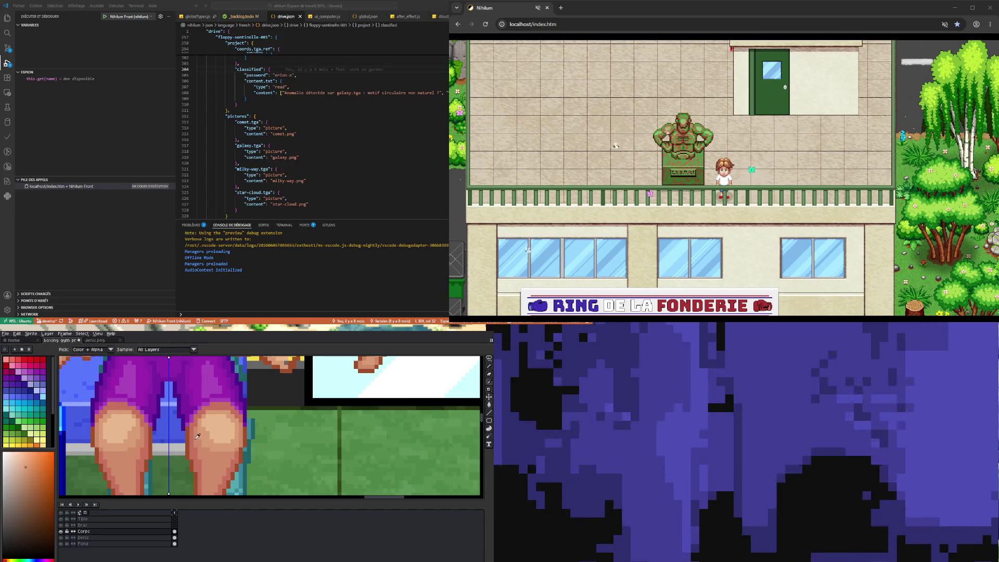
left_click(196, 439, "alt")
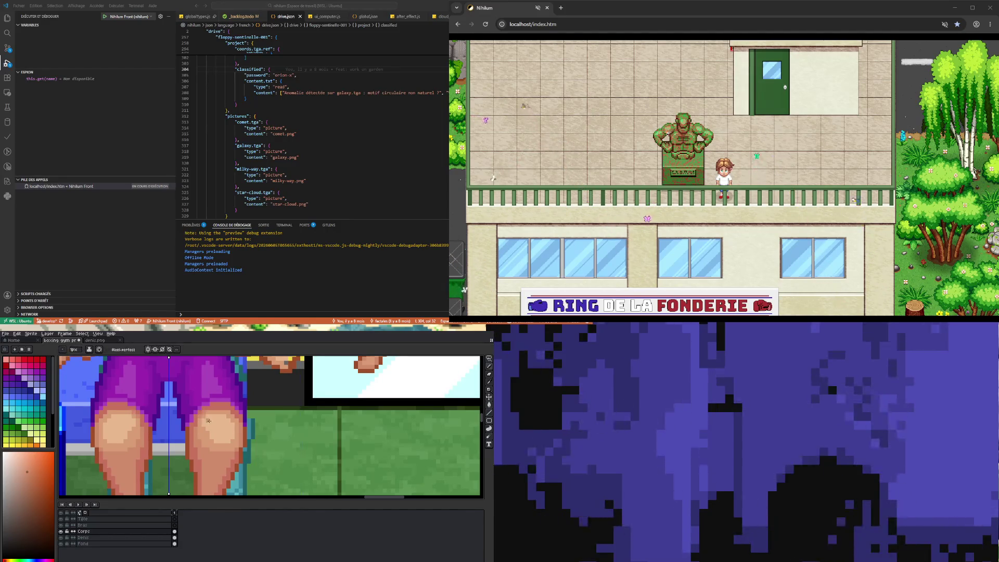
key("alt")
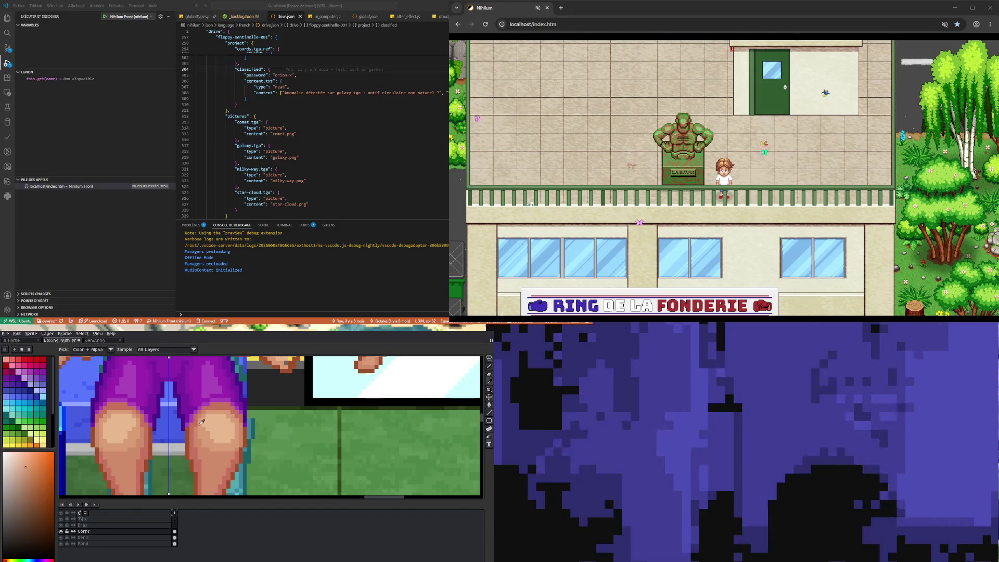
left_click(202, 422, "alt")
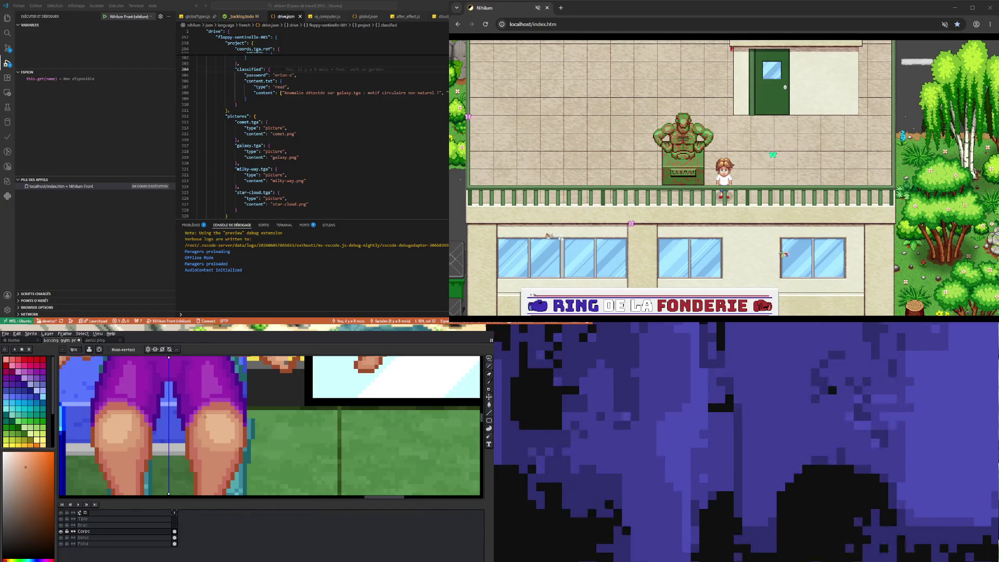
Add lighter skin-tone shading to the knees, then sample a different skin tone from the knee
scroll(229, 451, "down", 3)
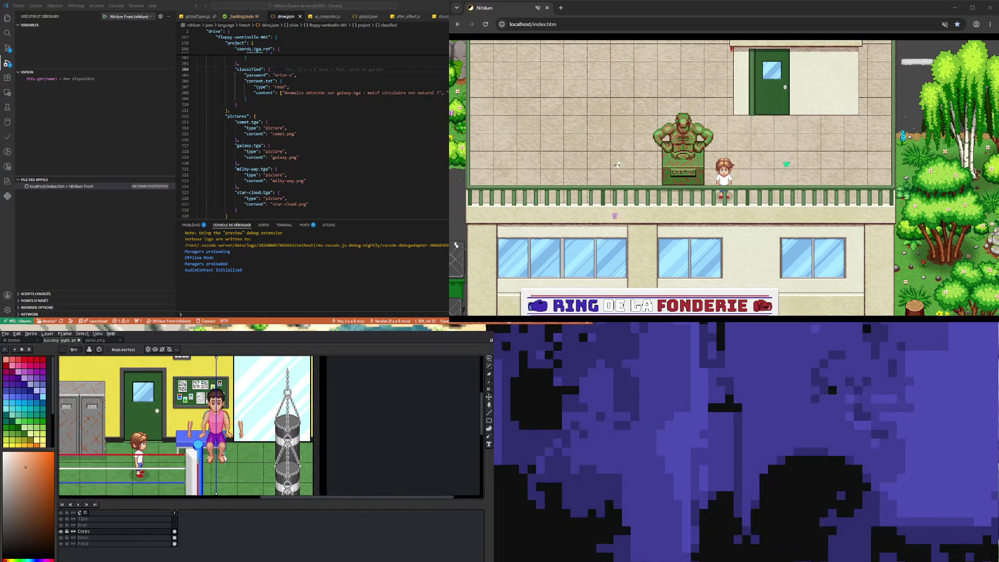
scroll(216, 446, "up", 2)
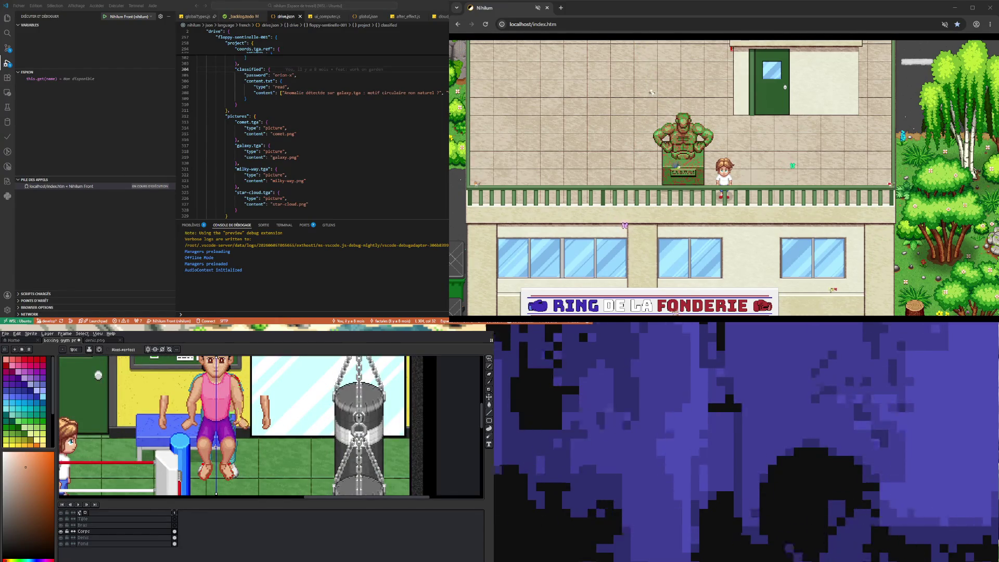
scroll(216, 446, "down", 2)
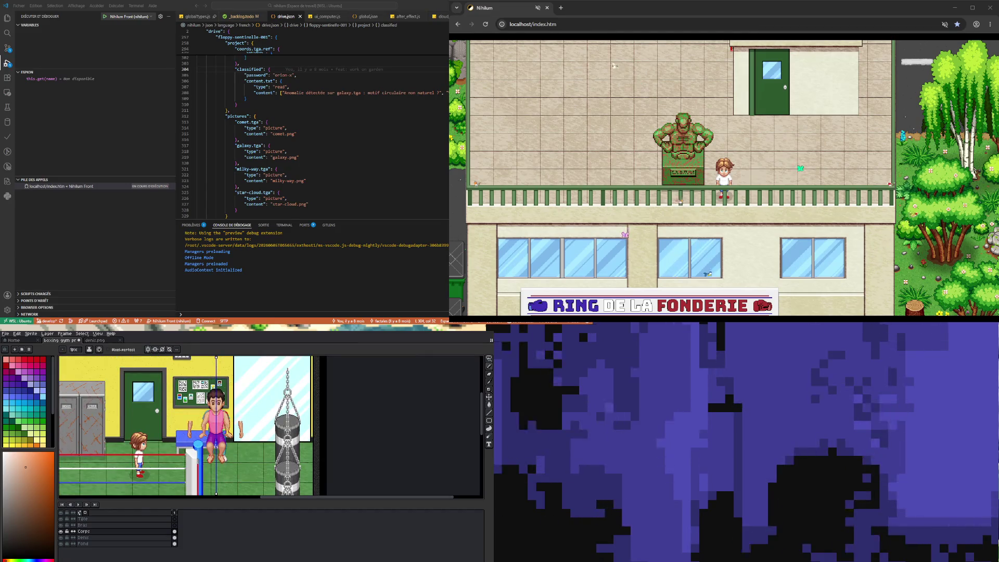
scroll(216, 450, "up", 2)
scroll(215, 450, "down", 2)
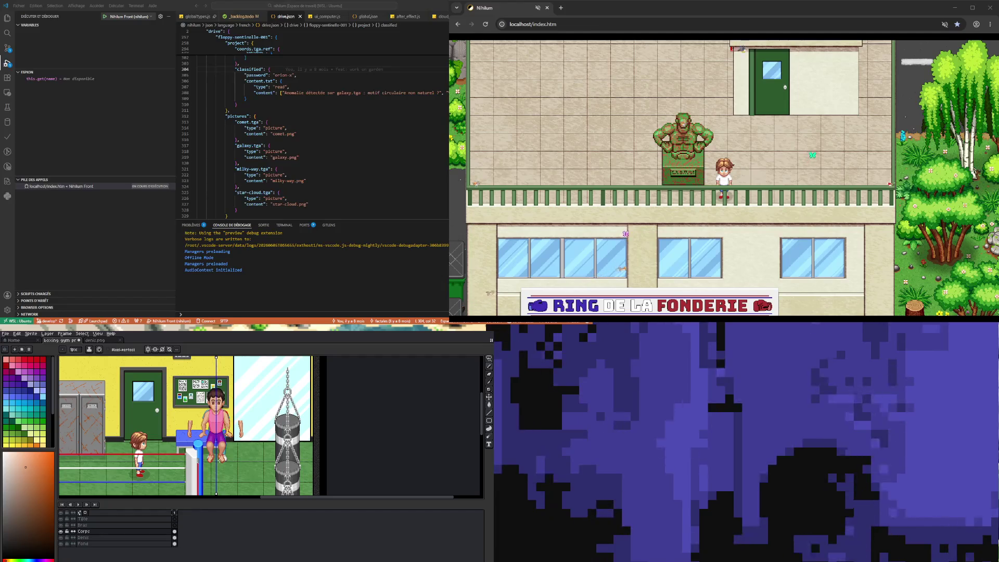
scroll(216, 451, "up", 3)
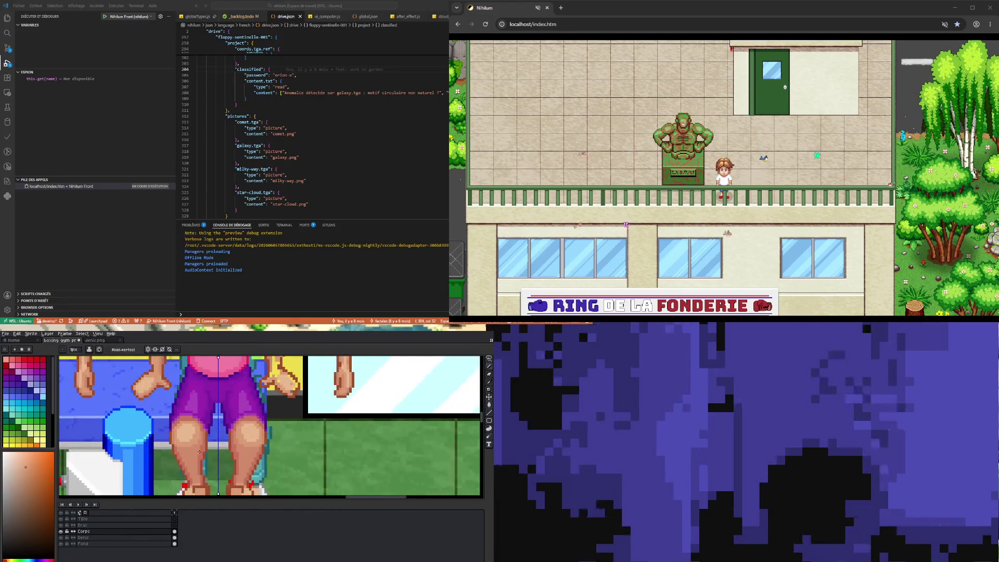
key("i")
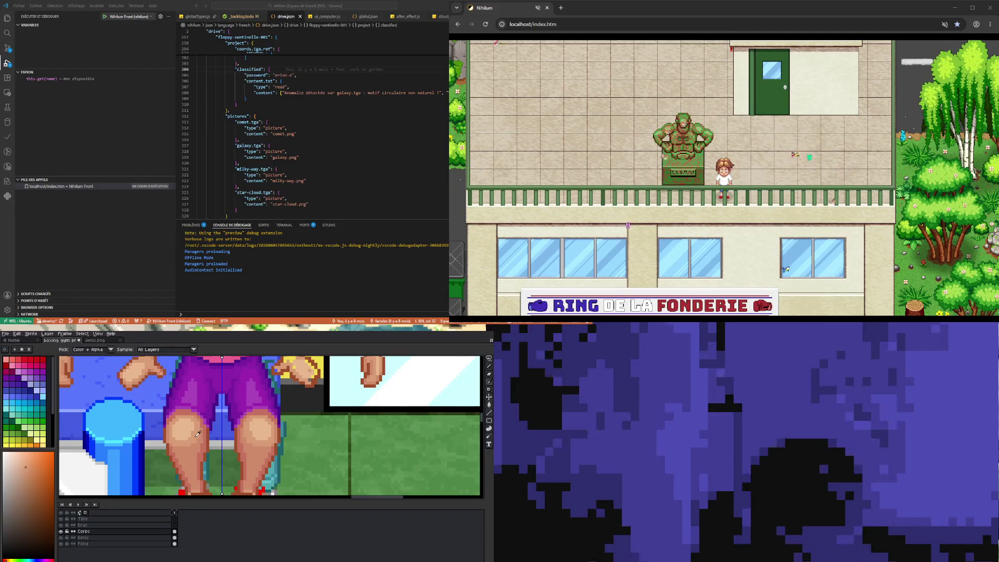
key("b")
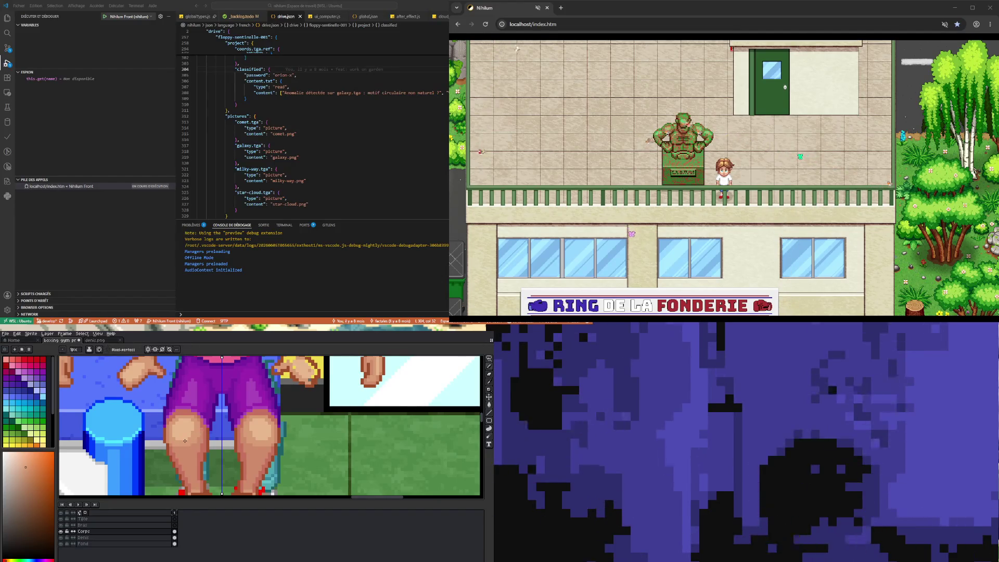
scroll(177, 439, "up", 1)
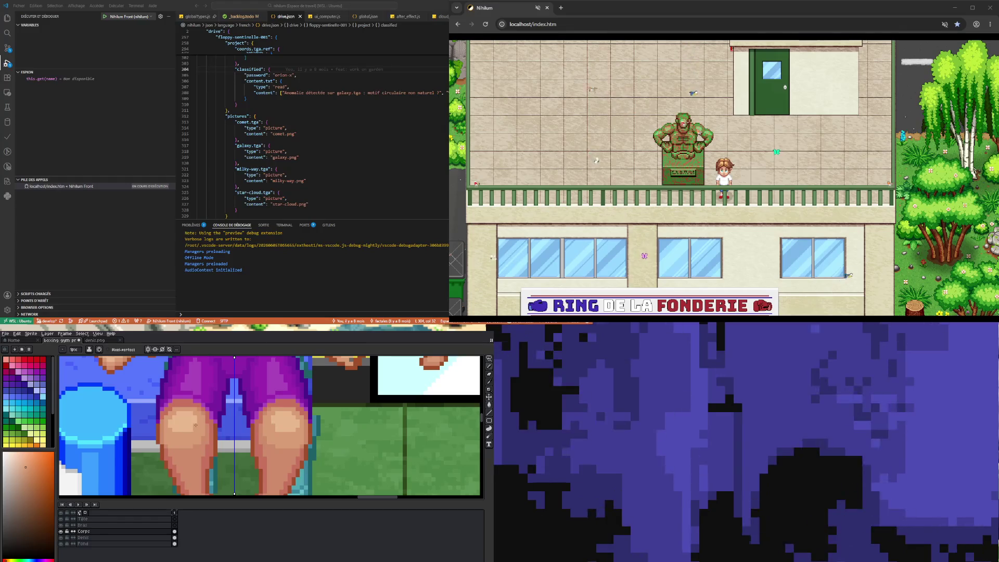
scroll(192, 431, "down", 1)
scroll(189, 439, "up", 1)
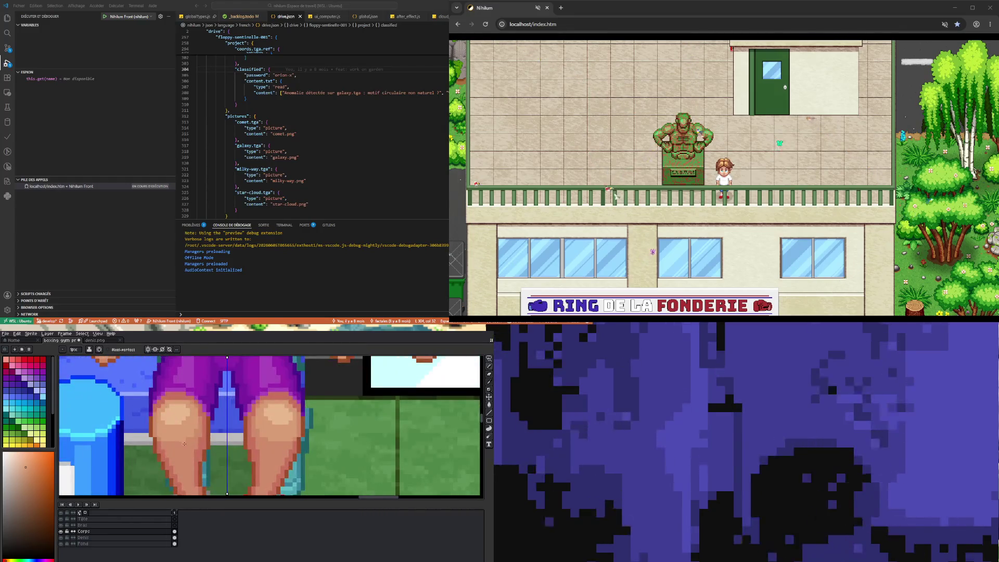
key("i")
left_click(162, 439)
key("b")
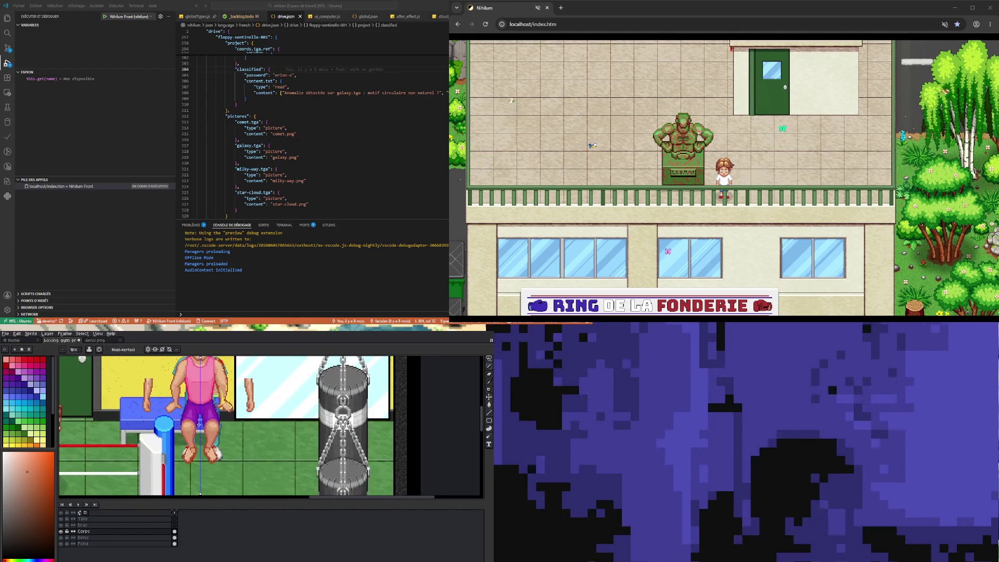
Sample skin colours and repaint the knee highlights, erasing stray pixels
scroll(200, 426, "up", 3)
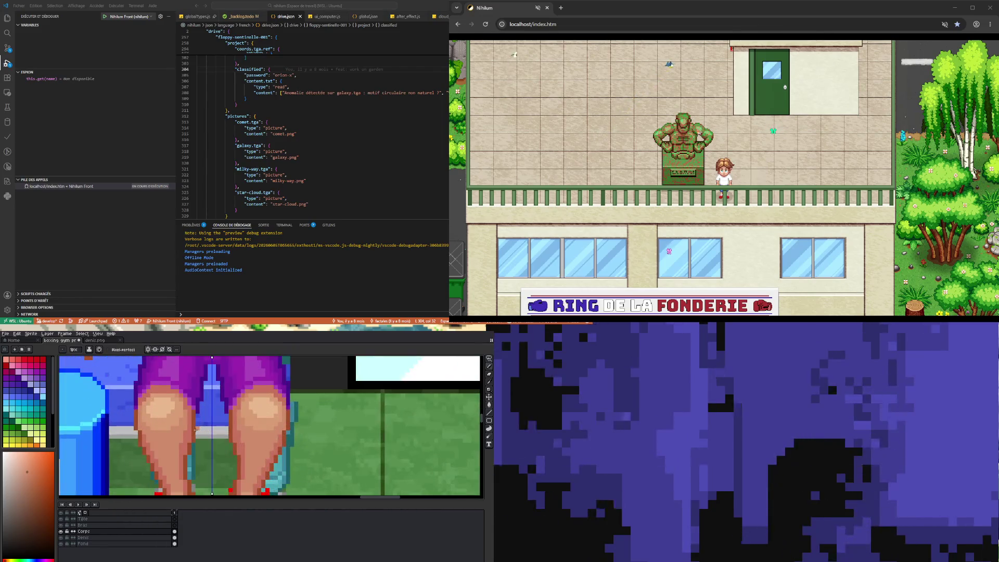
key("i")
key("b")
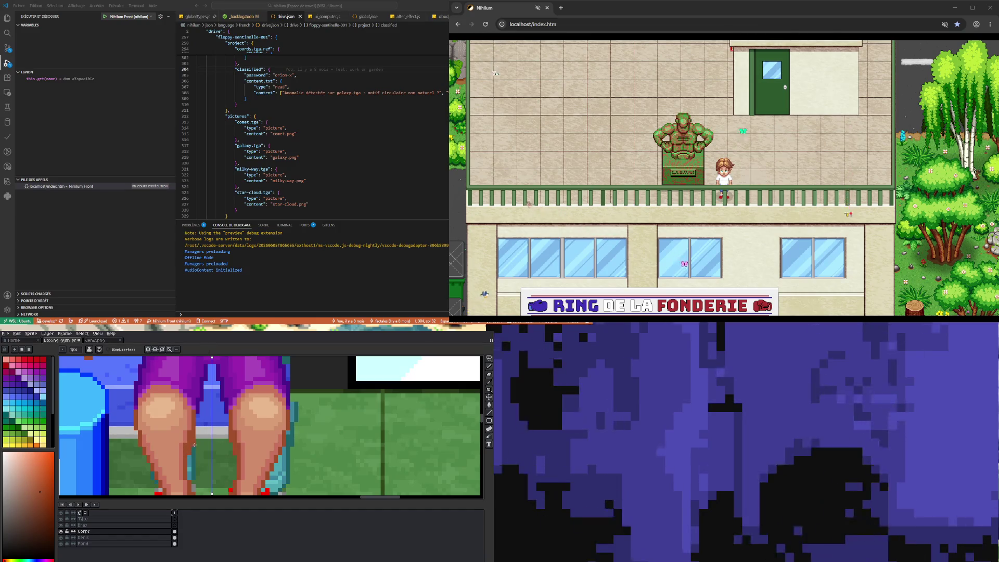
key("e")
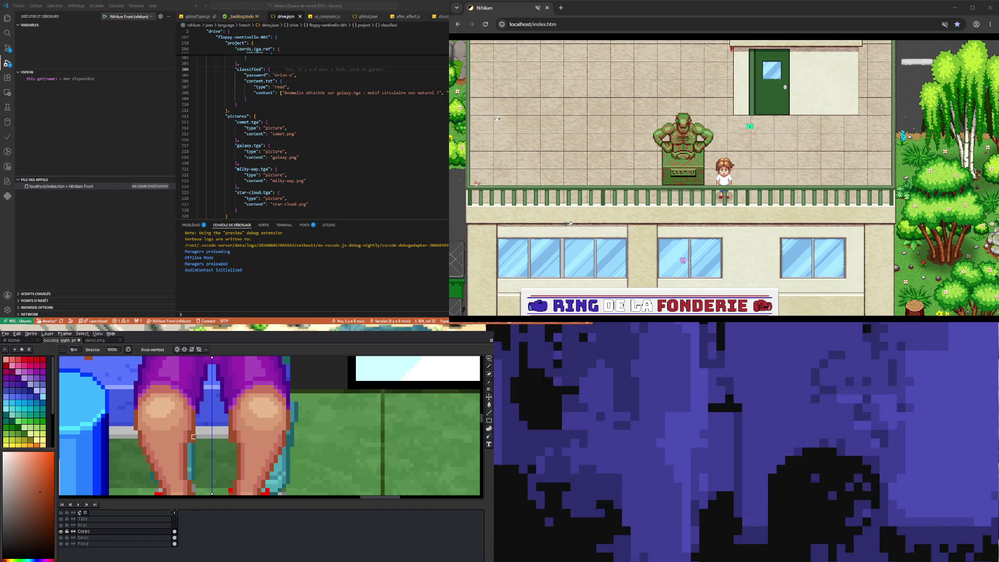
scroll(193, 441, "down", 2)
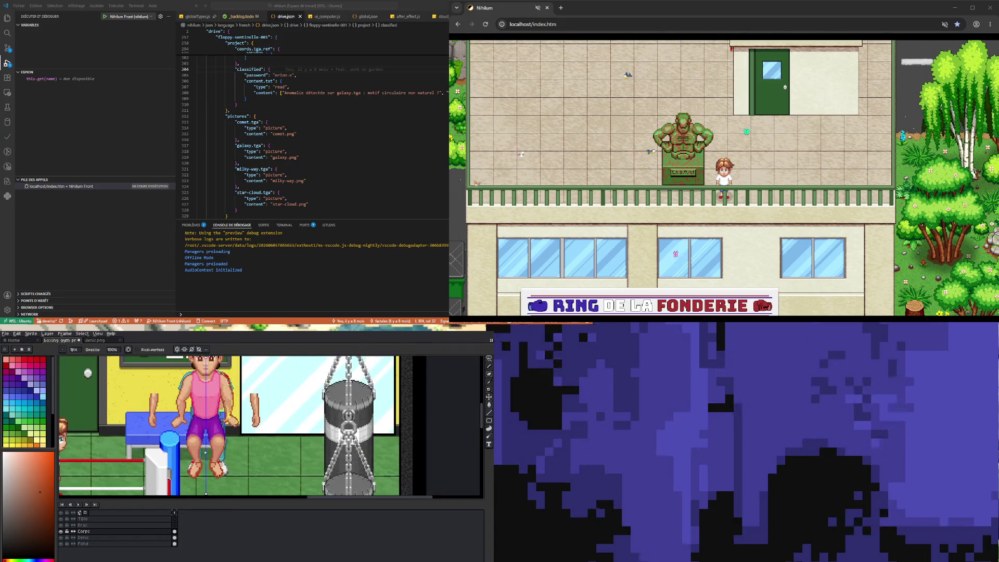
scroll(203, 450, "up", 2)
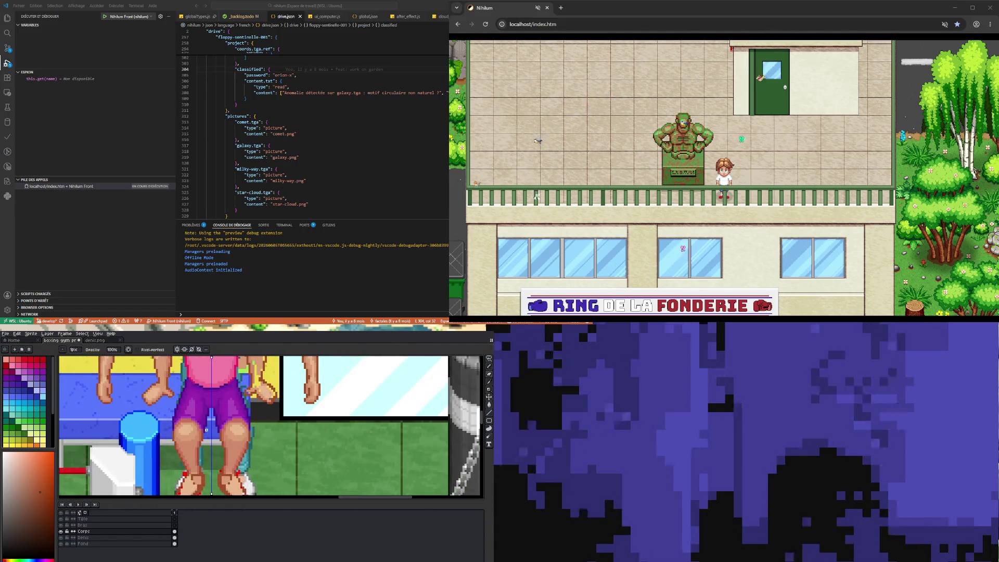
scroll(206, 429, "down", 2)
scroll(218, 430, "up", 3)
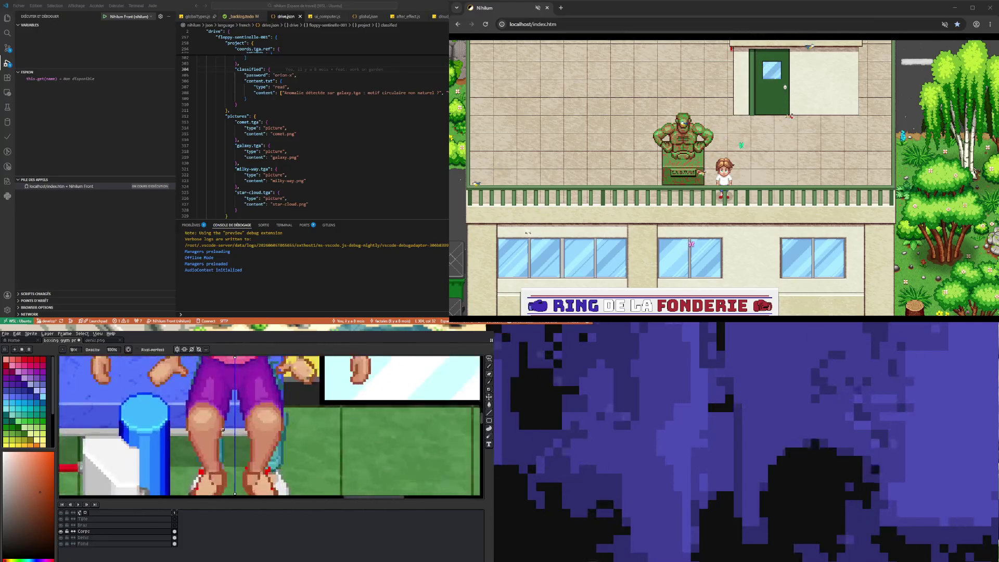
scroll(223, 429, "up", 2)
Refine the rounded knee highlights pixel by pixel in lighter skin tones
key("i")
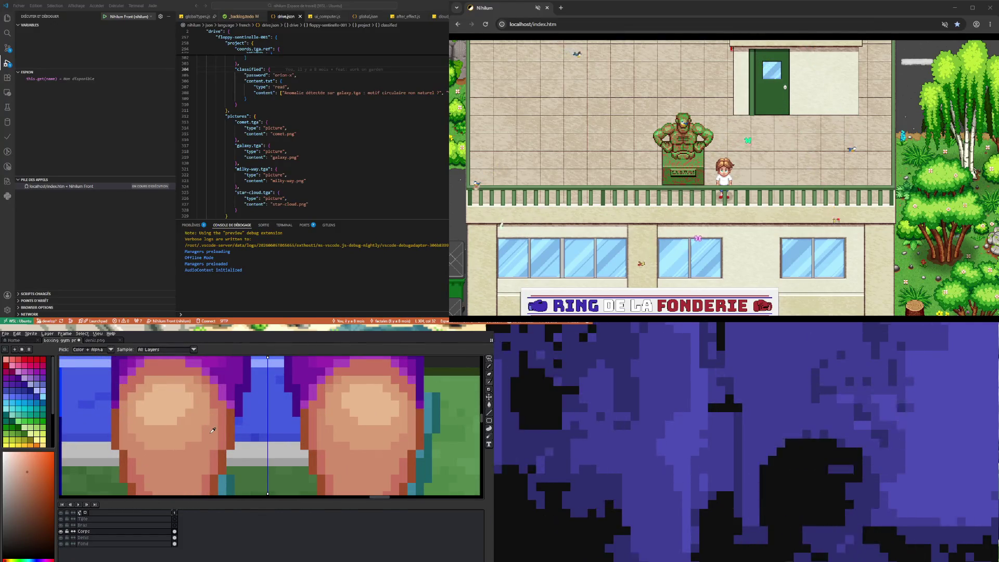
key("b")
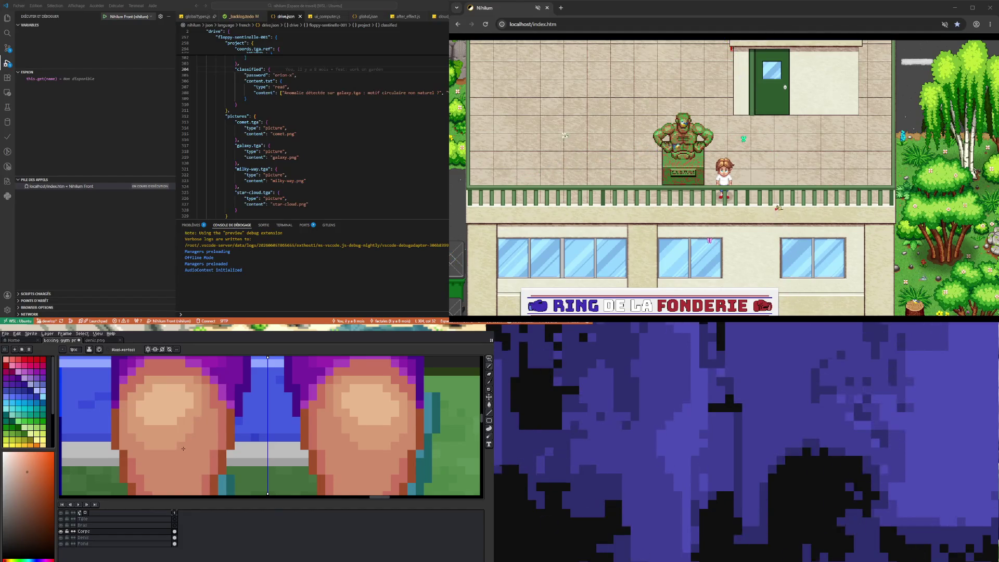
scroll(183, 448, "down", 3)
scroll(209, 434, "up", 3)
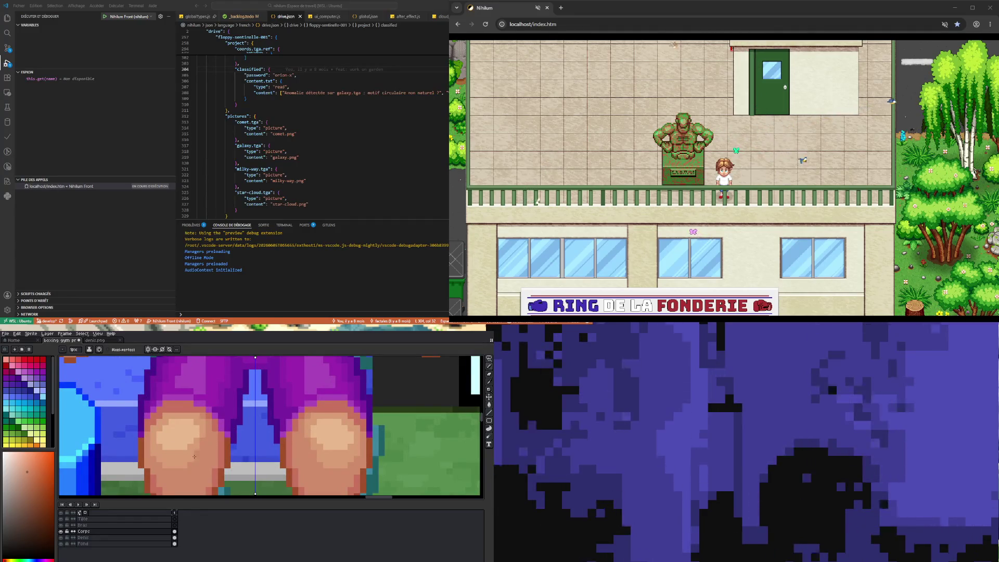
scroll(192, 455, "down", 3)
scroll(192, 455, "down", 2)
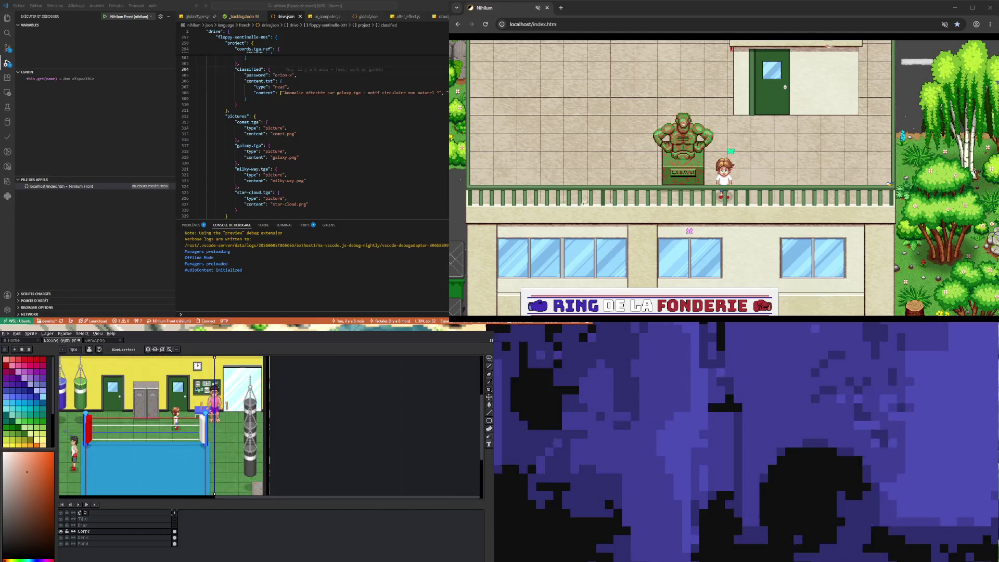
scroll(221, 441, "up", 1)
scroll(214, 435, "up", 2)
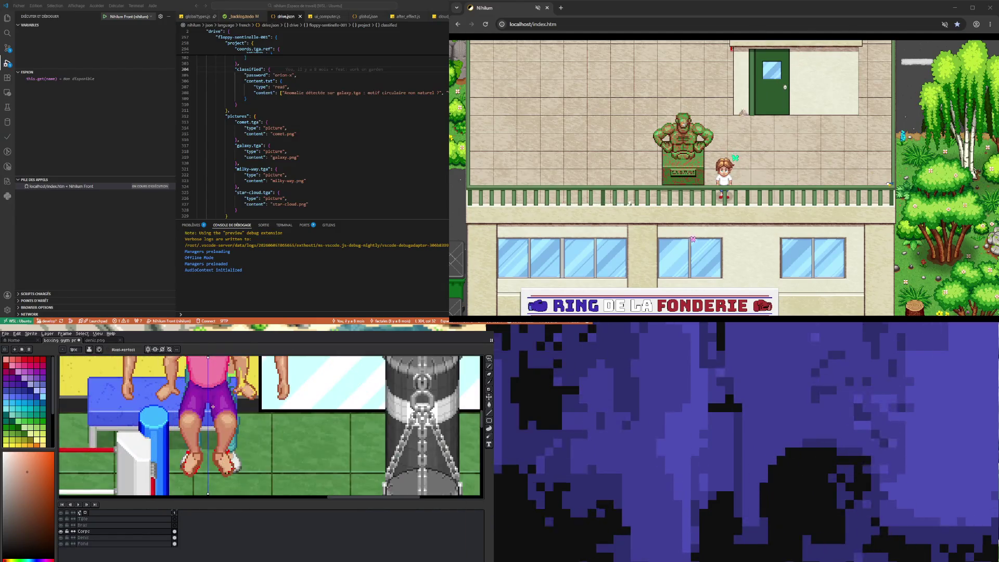
scroll(212, 407, "down", 1)
scroll(196, 418, "up", 2)
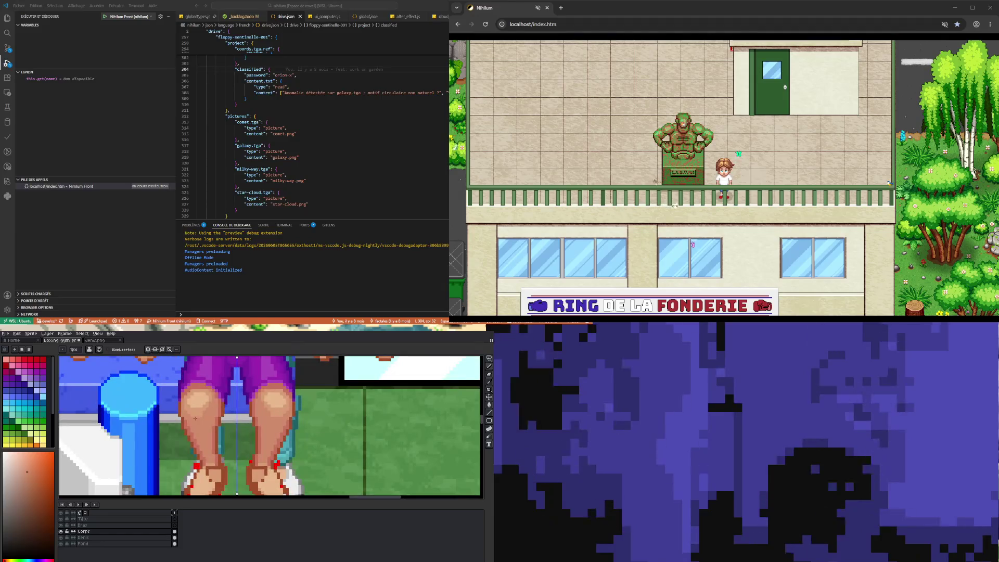
scroll(195, 415, "down", 3)
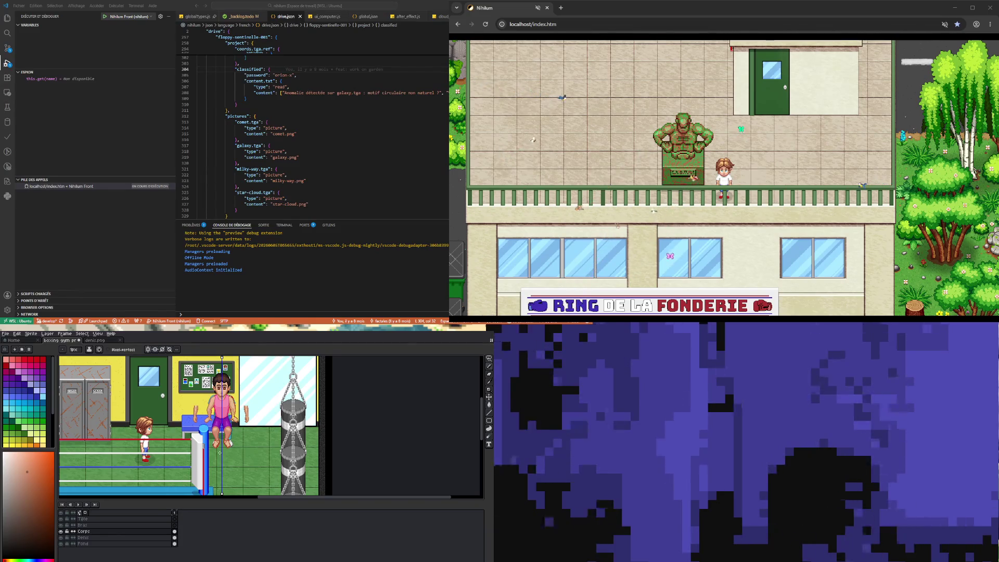
scroll(221, 460, "down", 1)
scroll(224, 453, "up", 1)
scroll(227, 447, "down", 1)
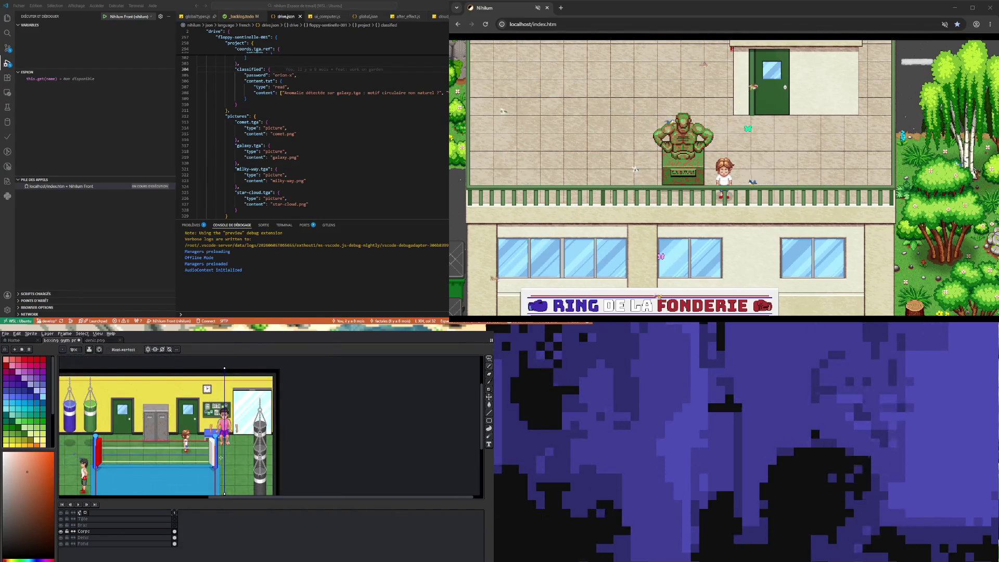
scroll(229, 443, "up", 3)
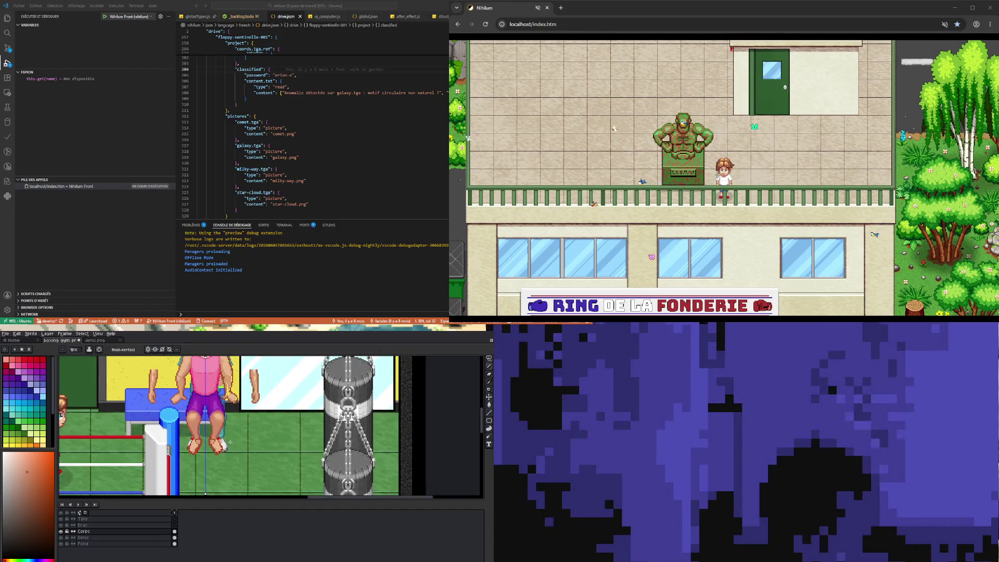
scroll(227, 441, "down", 1)
scroll(226, 434, "up", 1)
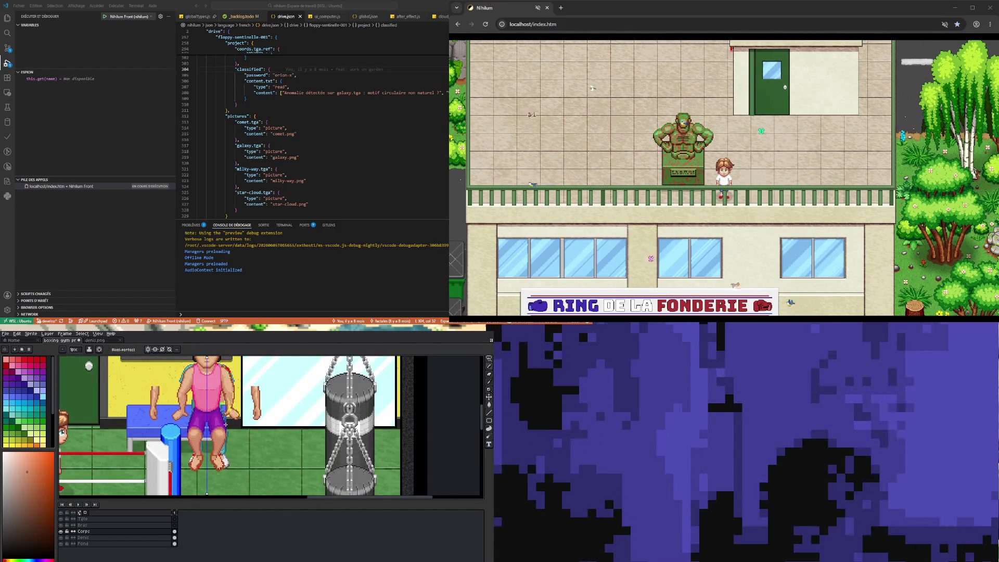
scroll(225, 423, "down", 1)
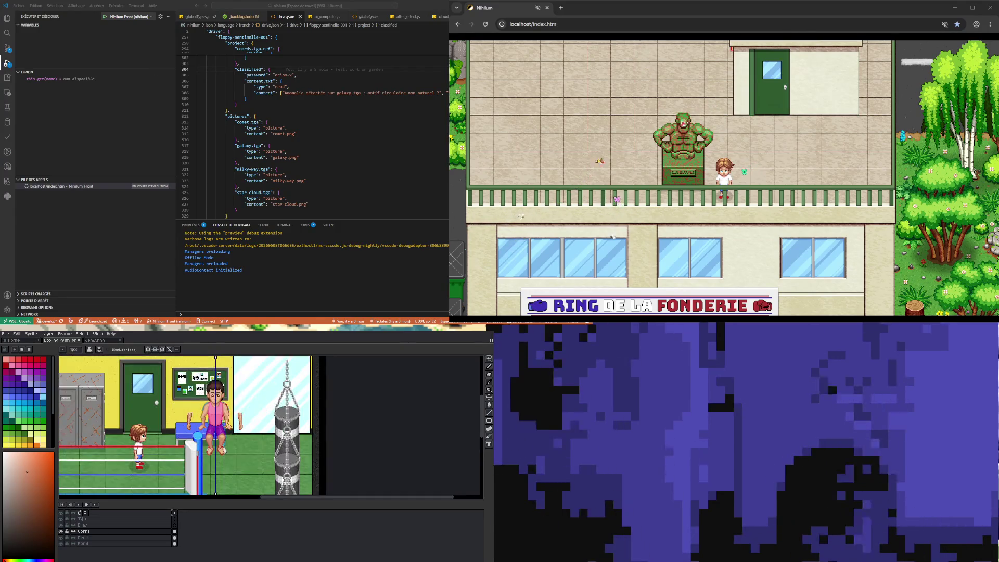
Sample the light peach skin colour and paint mirrored highlights on both upper arms
scroll(208, 396, "up", 4)
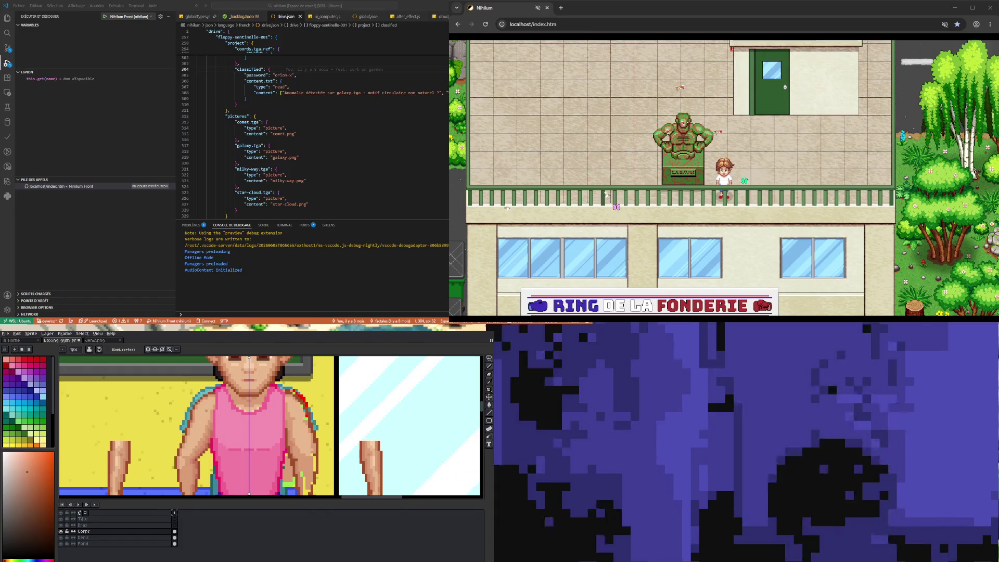
scroll(271, 427, "down", 3)
scroll(271, 427, "up", 5)
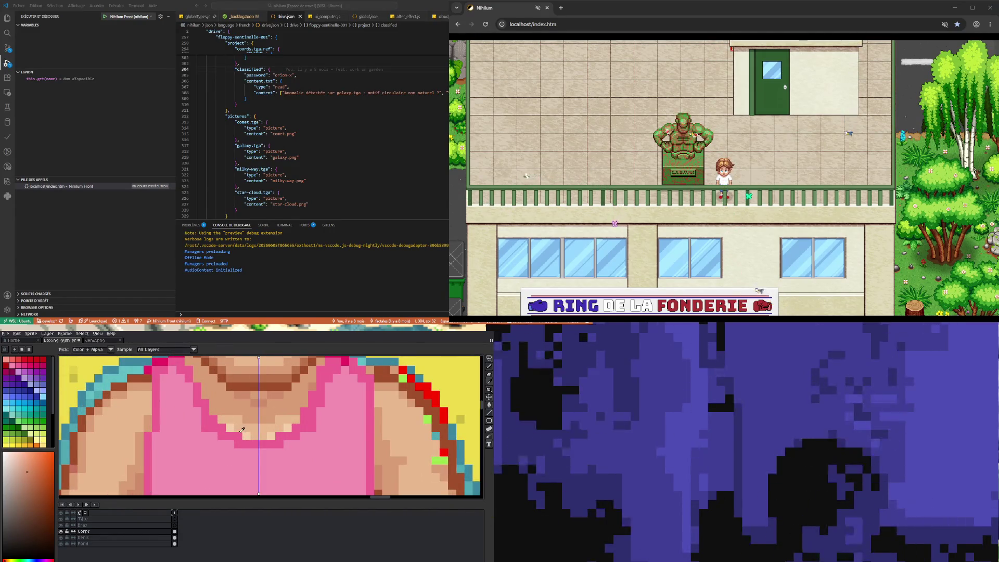
left_click(223, 419, "alt")
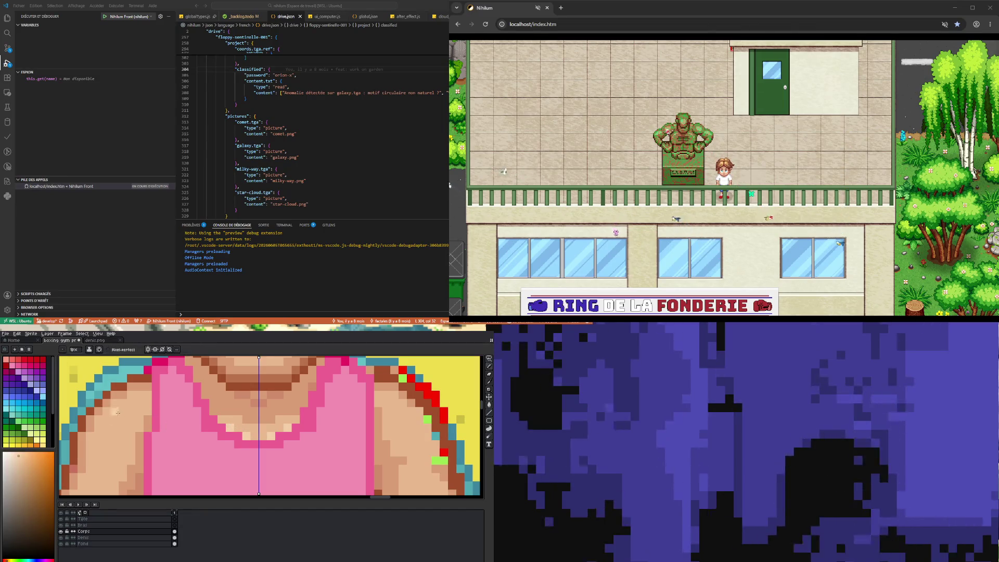
left_click(107, 424)
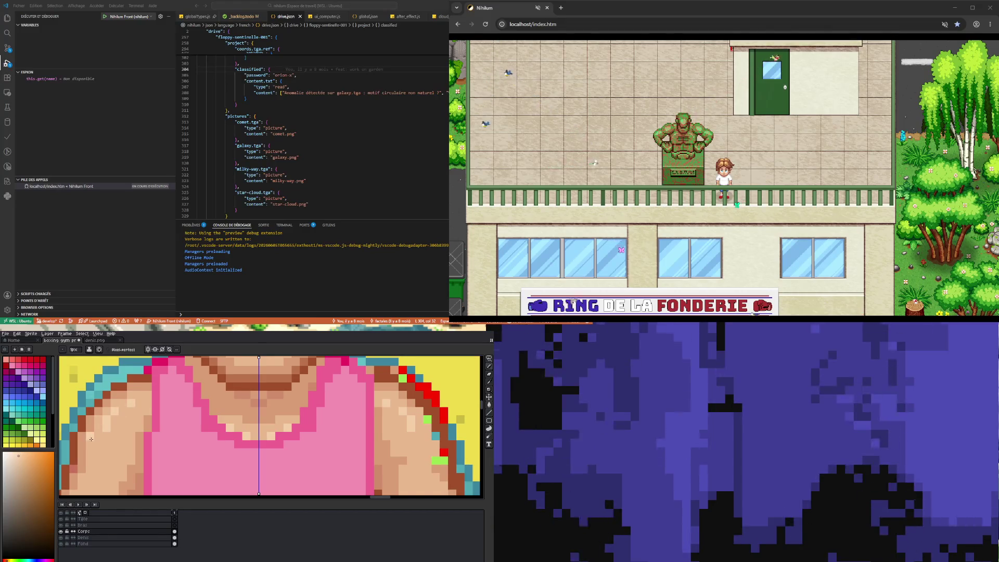
scroll(97, 445, "down", 3)
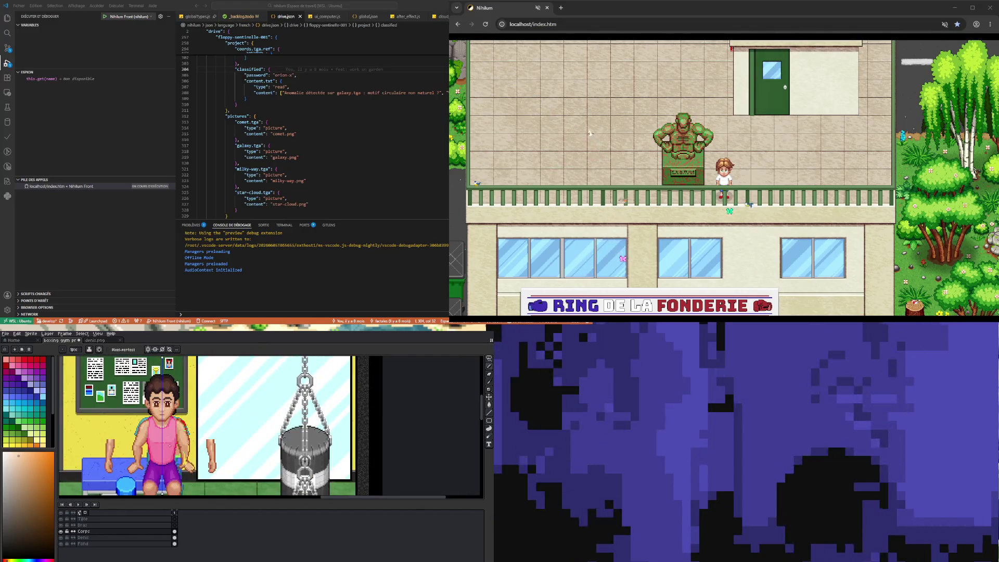
scroll(148, 440, "up", 1)
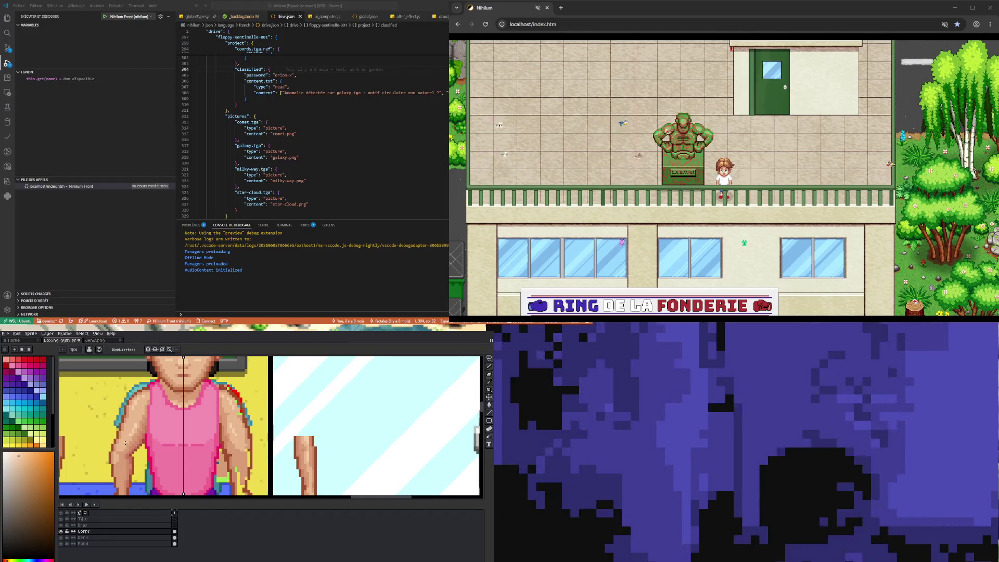
scroll(128, 440, "down", 3)
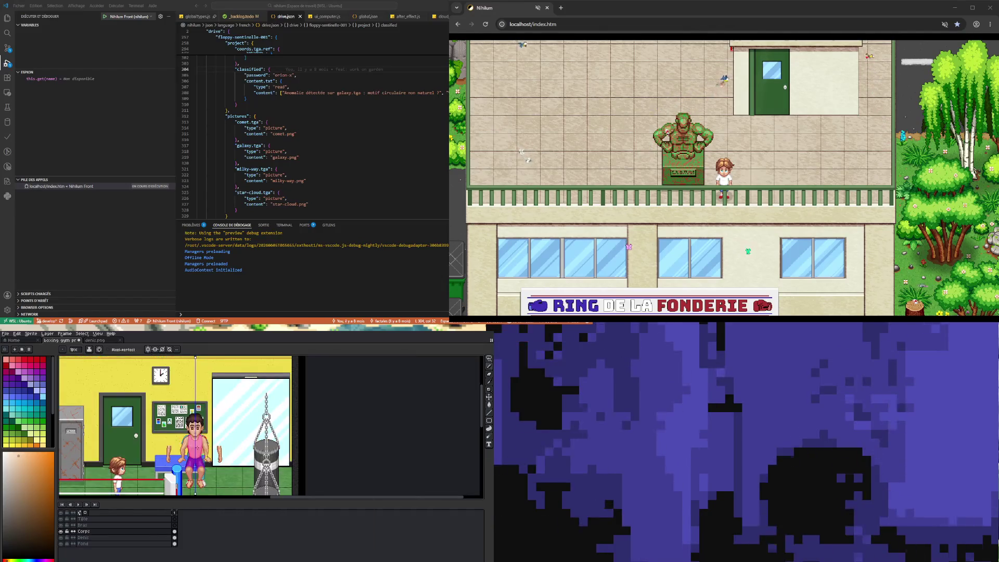
scroll(202, 456, "up", 3)
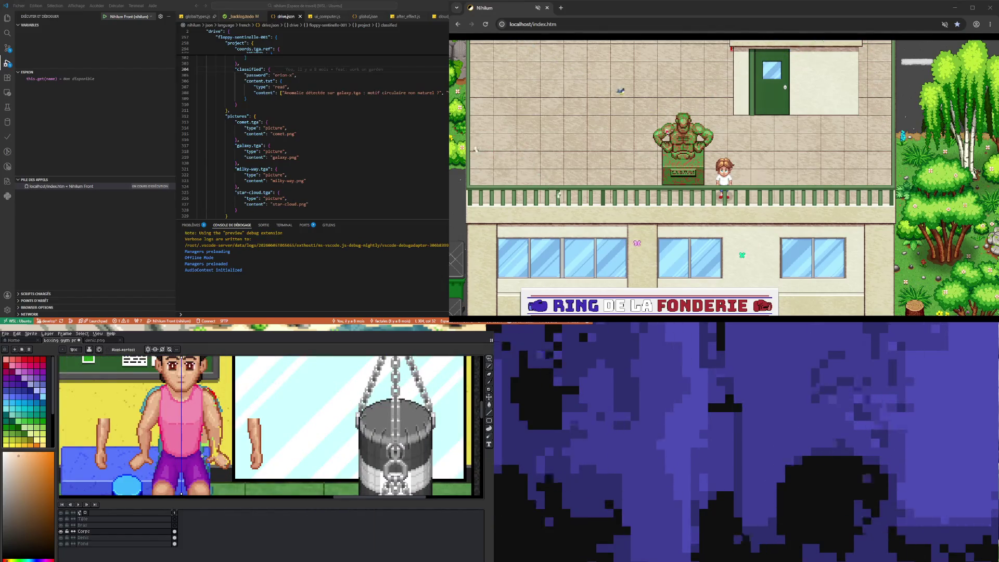
scroll(202, 453, "down", 3)
scroll(202, 453, "up", 3)
scroll(202, 452, "down", 3)
scroll(195, 468, "up", 3)
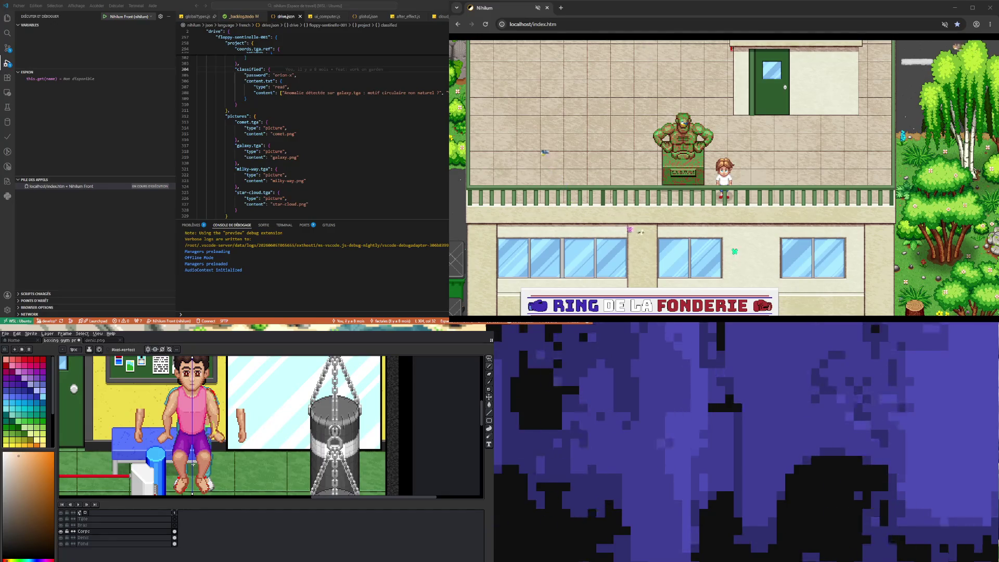
Make the tank top's pink the pencil colour in place of orange
scroll(190, 444, "up", 3)
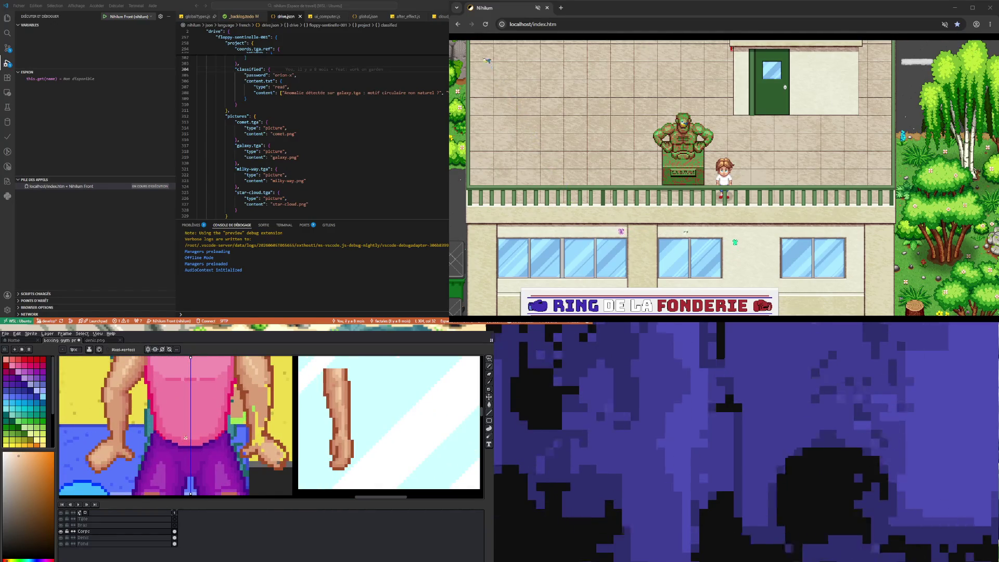
key("i")
left_click(183, 434)
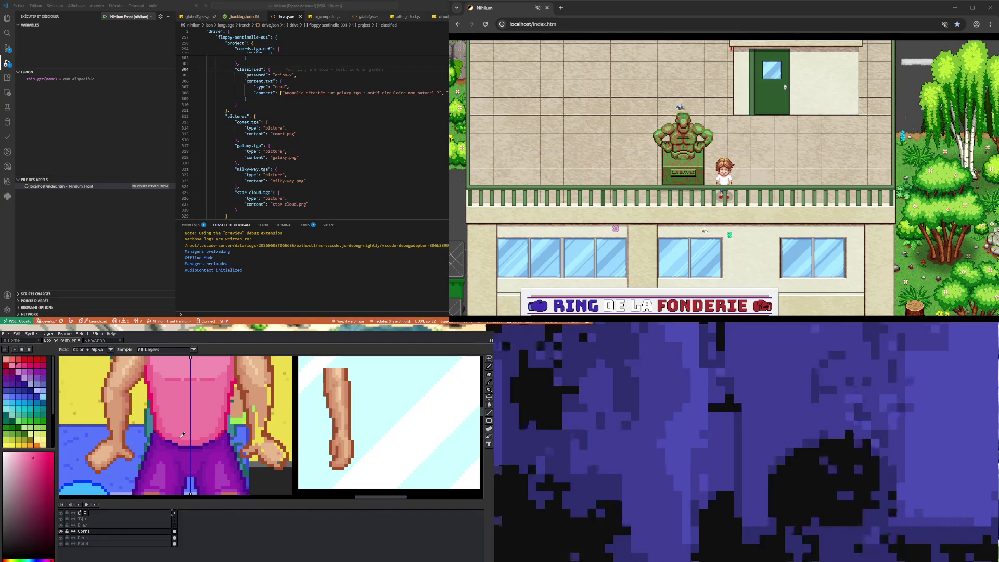
key("b")
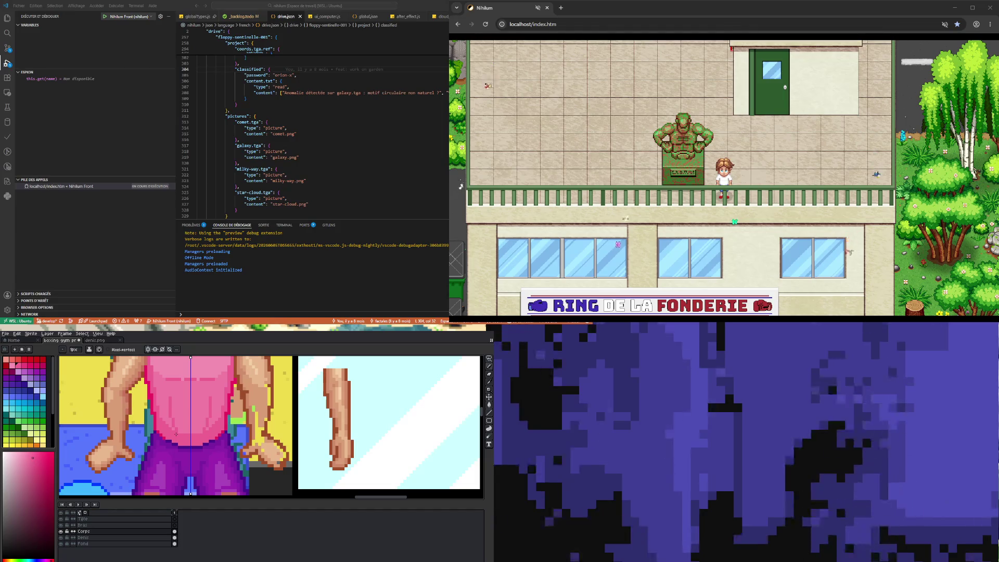
scroll(189, 459, "down", 1)
scroll(189, 459, "down", 2)
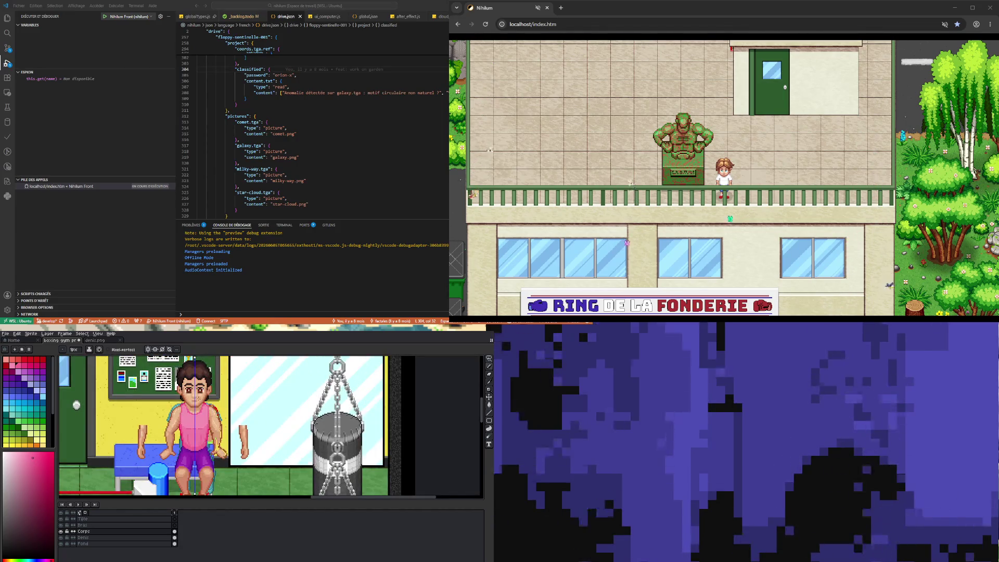
scroll(192, 434, "up", 3)
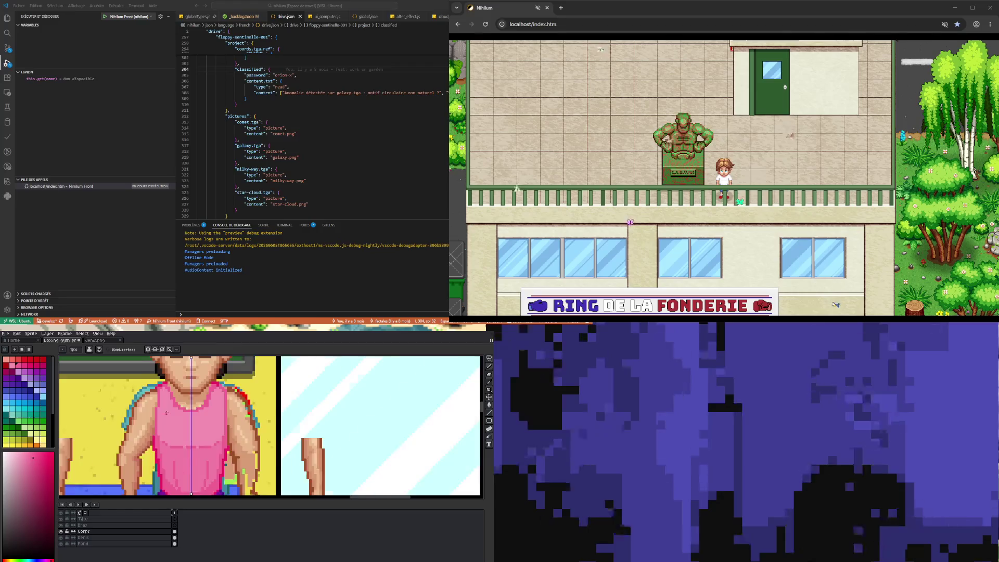
scroll(188, 435, "down", 1)
scroll(188, 435, "up", 1)
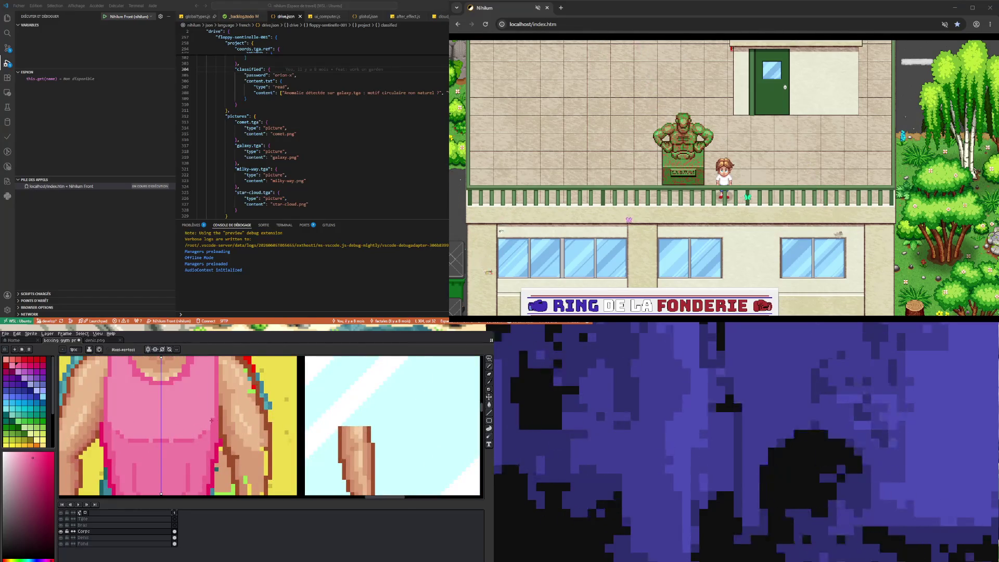
scroll(188, 435, "up", 1)
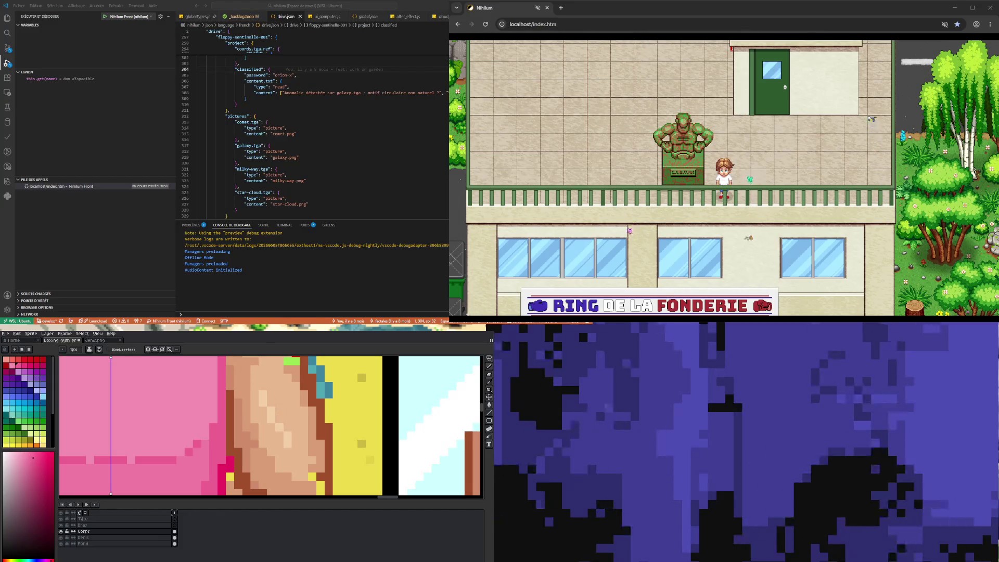
scroll(207, 453, "down", 1)
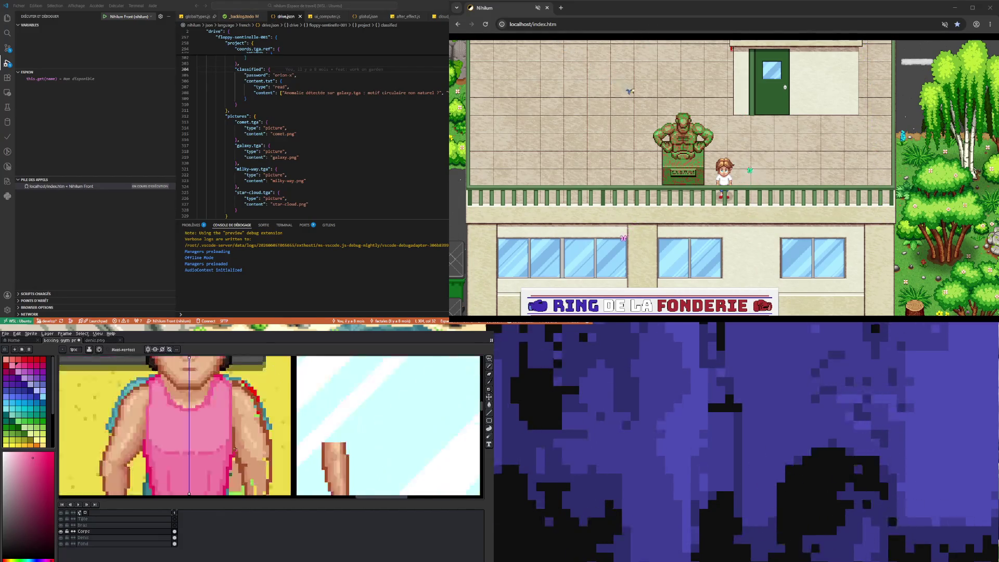
scroll(207, 453, "down", 1)
scroll(207, 453, "up", 3)
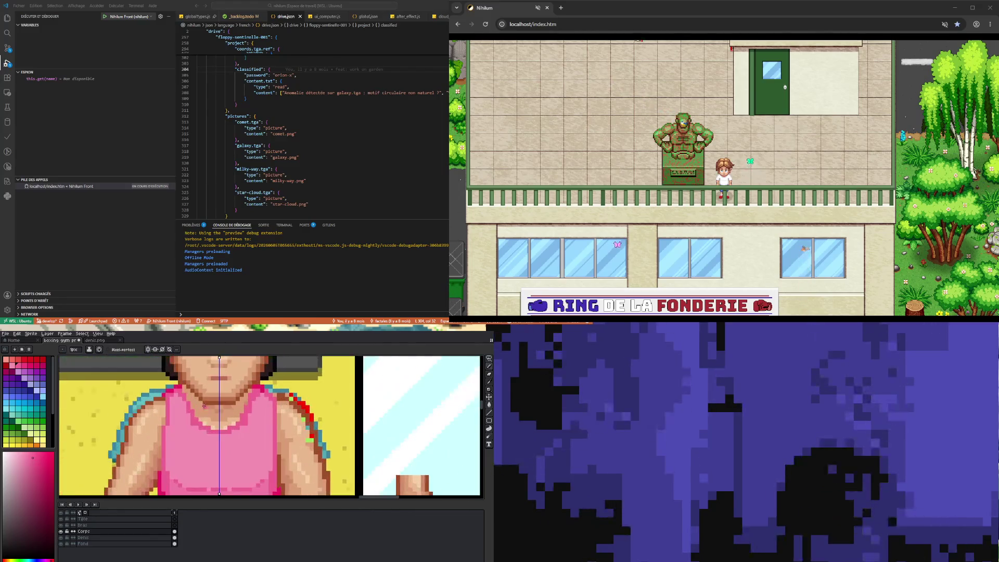
scroll(191, 437, "up", 1)
key("i")
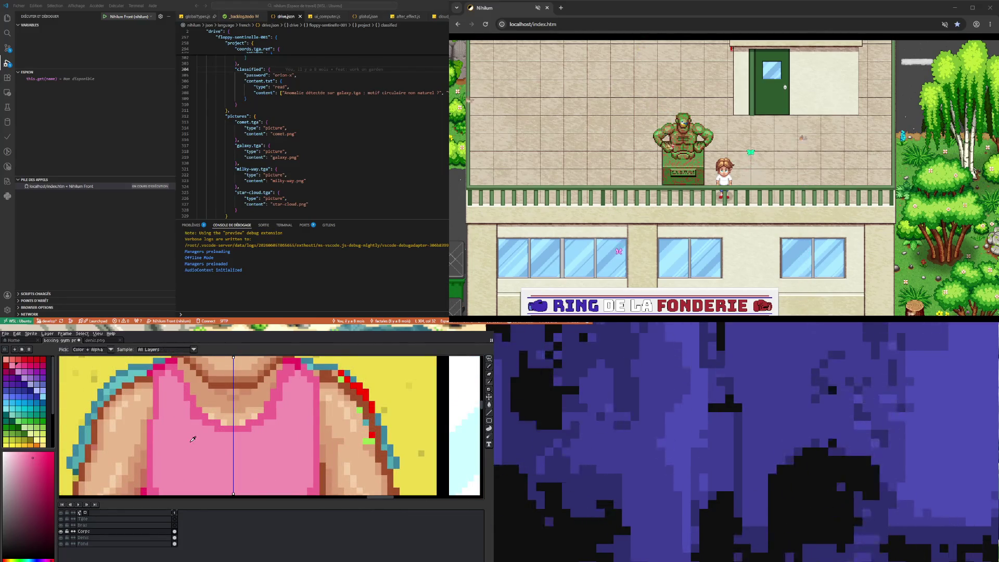
scroll(188, 435, "down", 2)
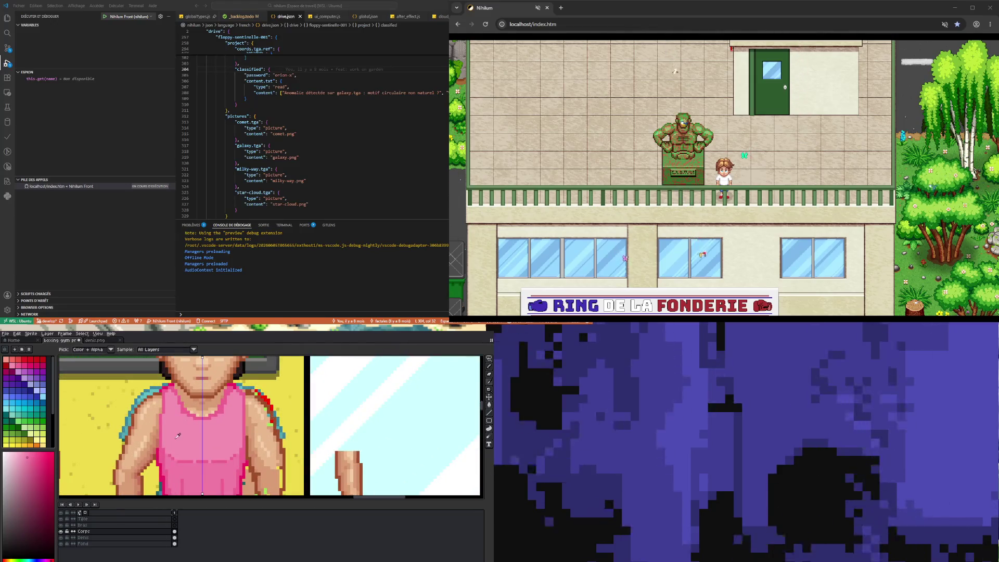
key("b")
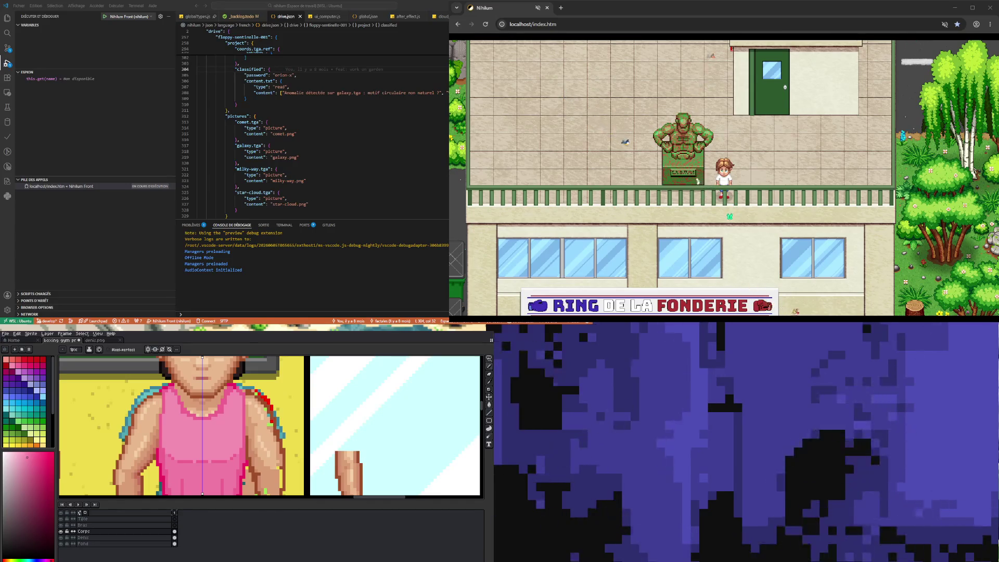
Sample a darker pink from the tank top as the pencil colour
scroll(208, 426, "down", 2)
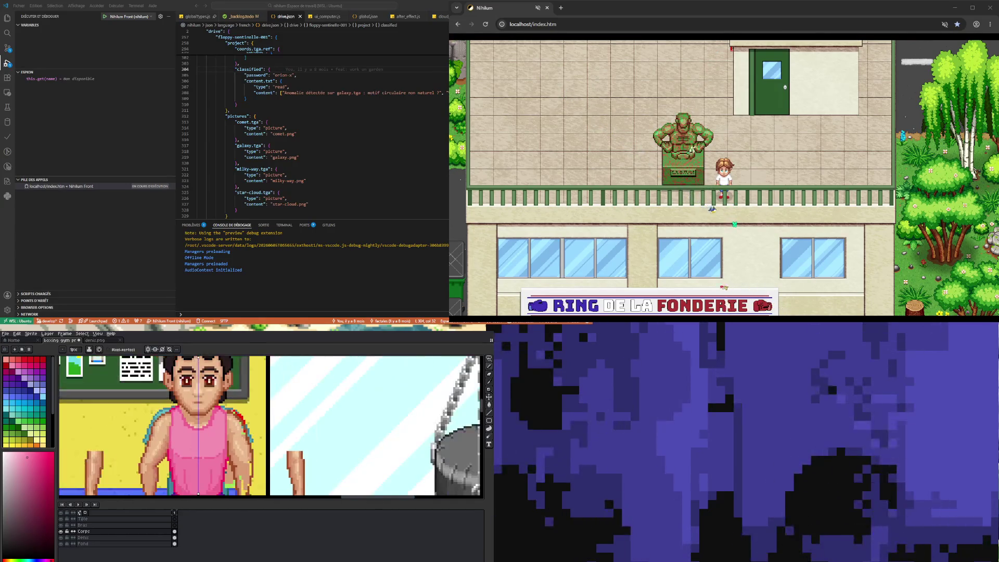
scroll(208, 426, "up", 2)
scroll(192, 440, "up", 2)
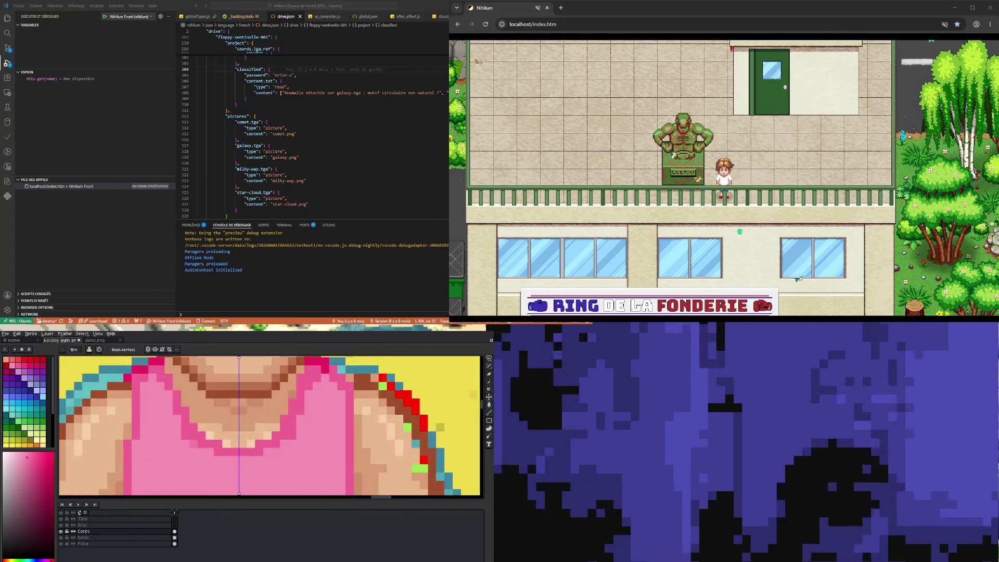
key("i")
left_click(170, 373)
key("b")
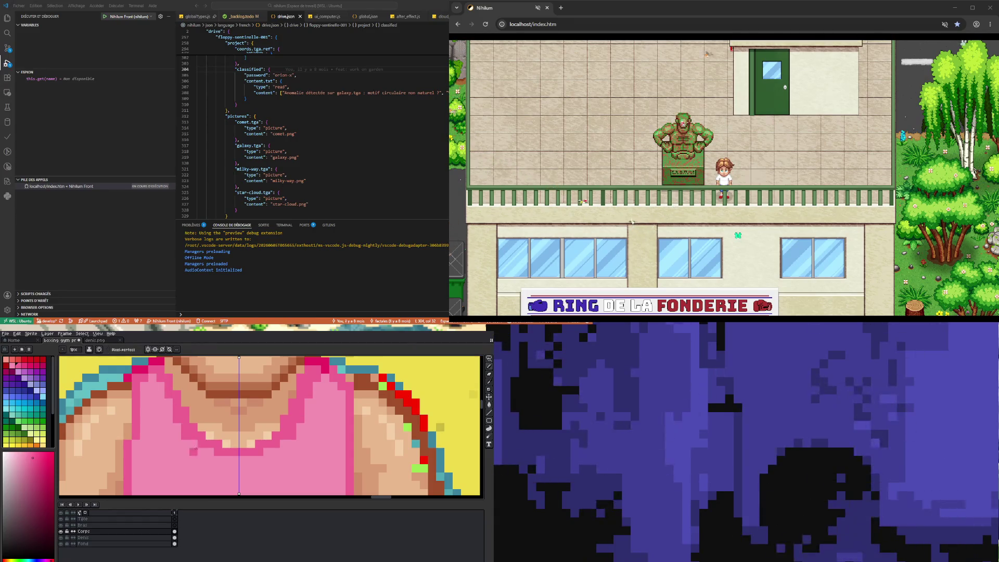
Draw a trial darker-pink line along the tank-top neckline, then undo it
scroll(210, 433, "down", 2)
scroll(218, 436, "up", 1)
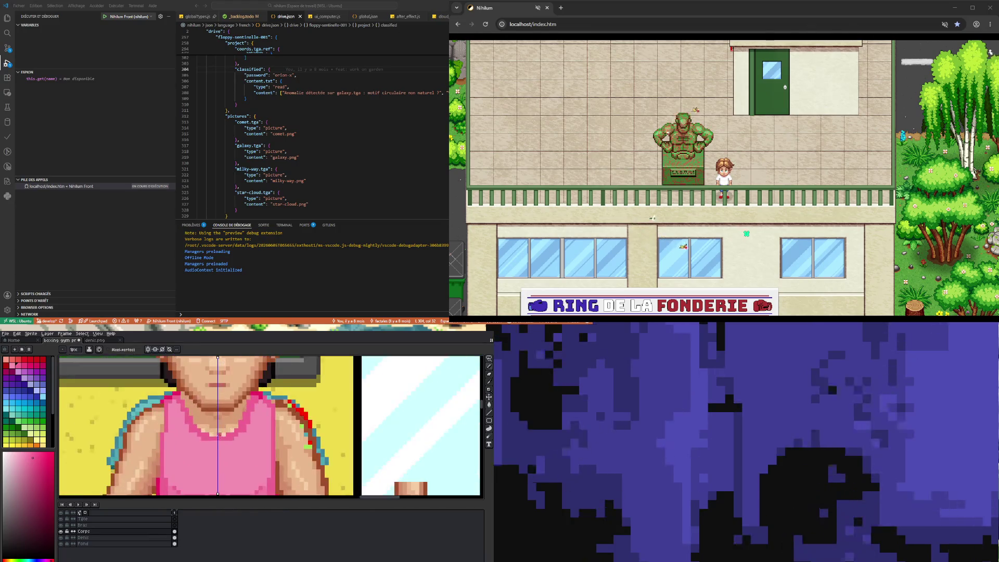
scroll(195, 414, "up", 1)
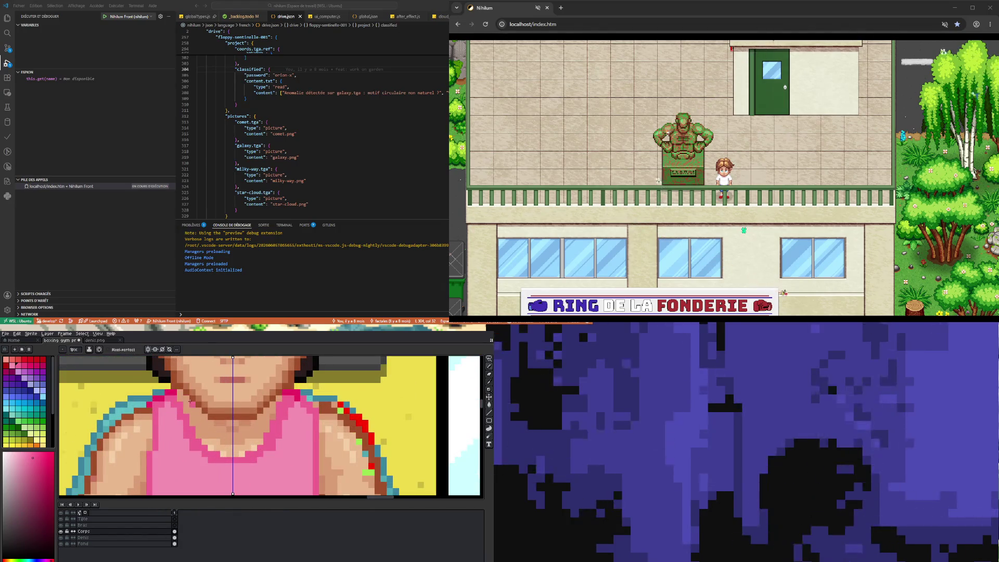
scroll(193, 405, "down", 2)
scroll(253, 429, "up", 1)
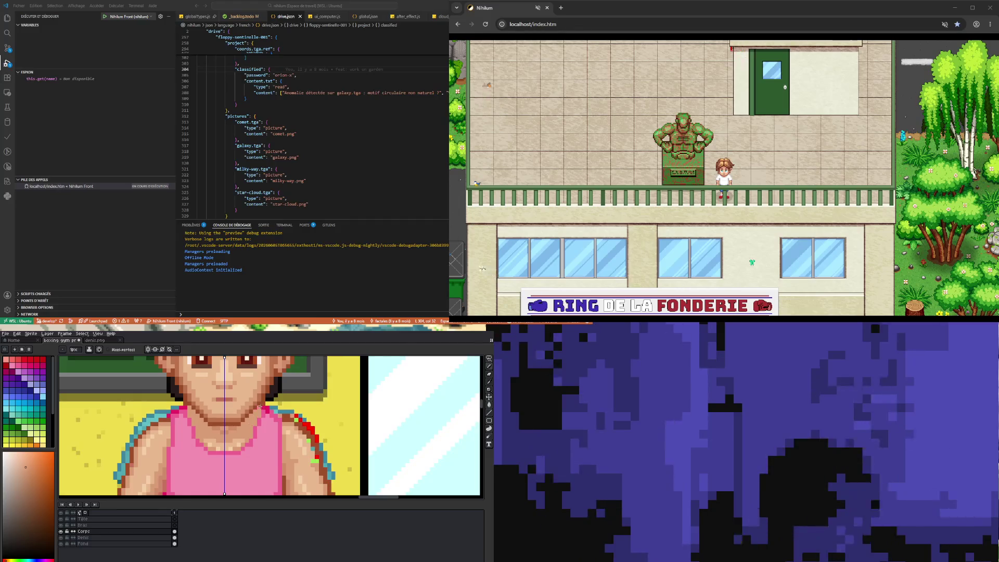
scroll(246, 428, "down", 3)
scroll(232, 419, "up", 2)
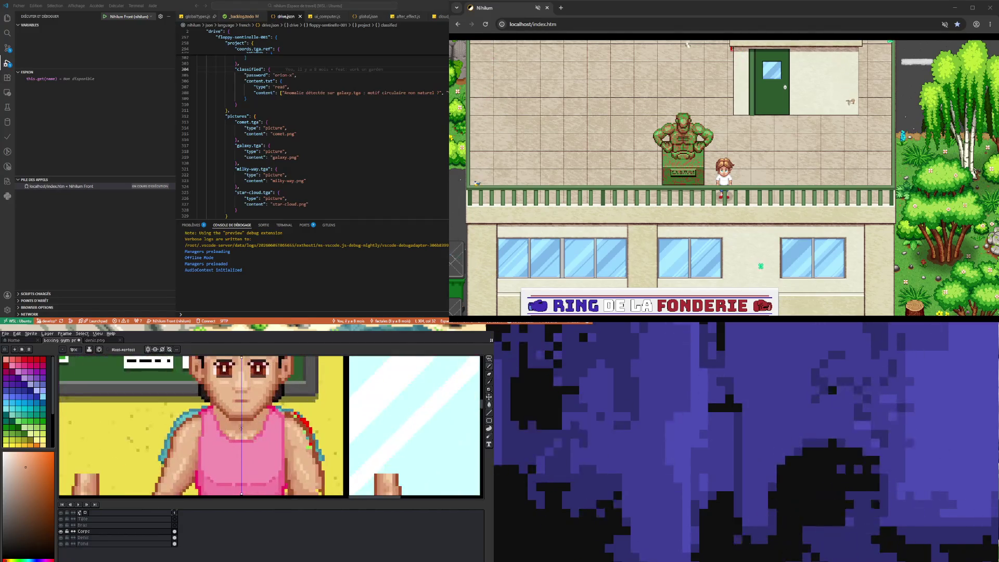
scroll(233, 419, "down", 3)
scroll(237, 415, "up", 2)
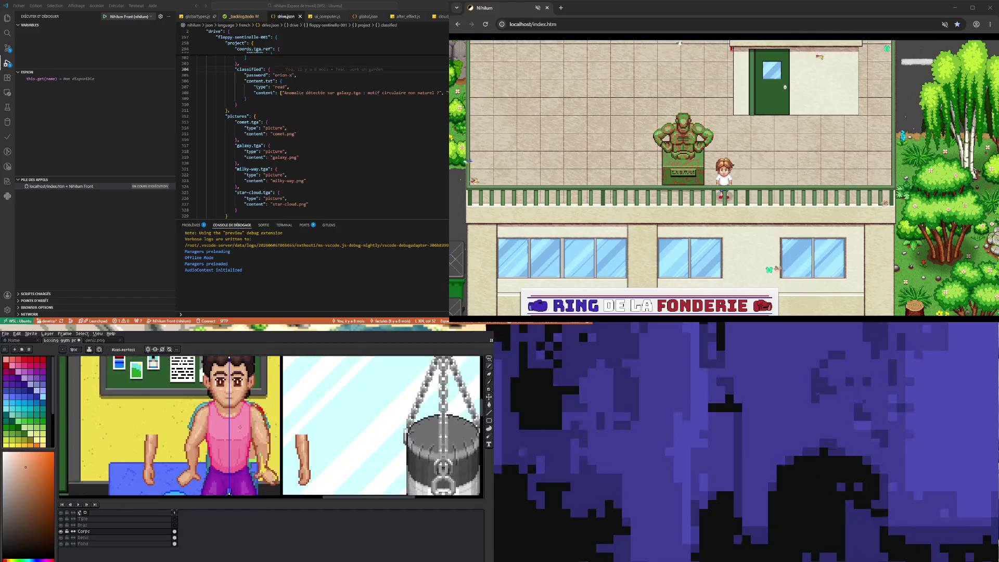
scroll(237, 415, "up", 2)
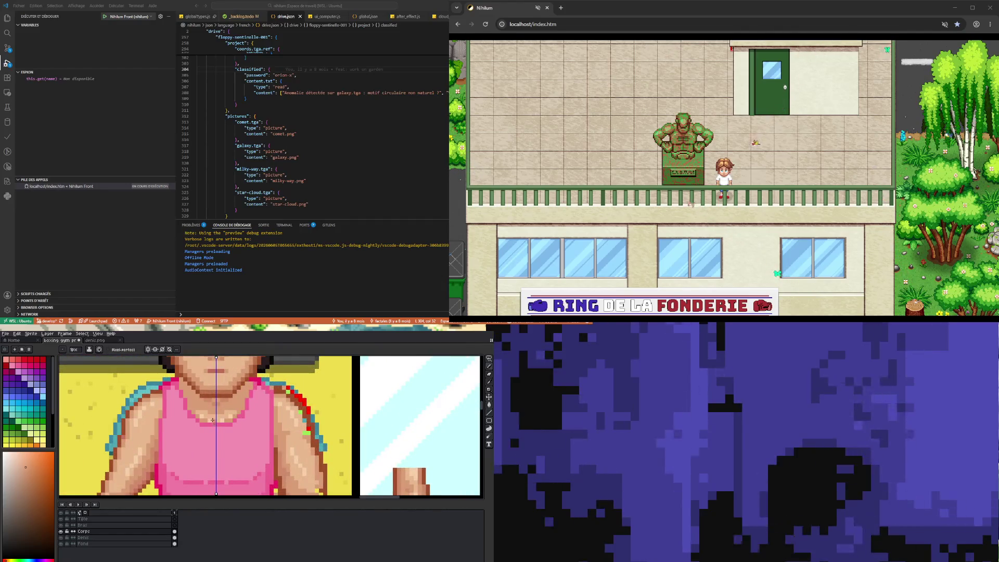
scroll(237, 414, "up", 2)
key("i")
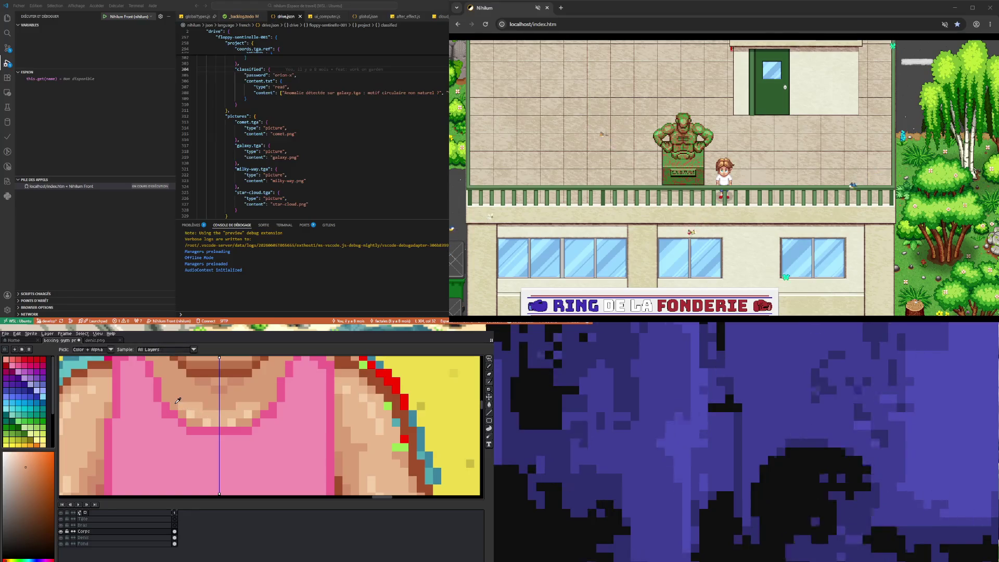
scroll(195, 411, "down", 2)
scroll(206, 419, "up", 1)
scroll(206, 420, "up", 1)
key("b")
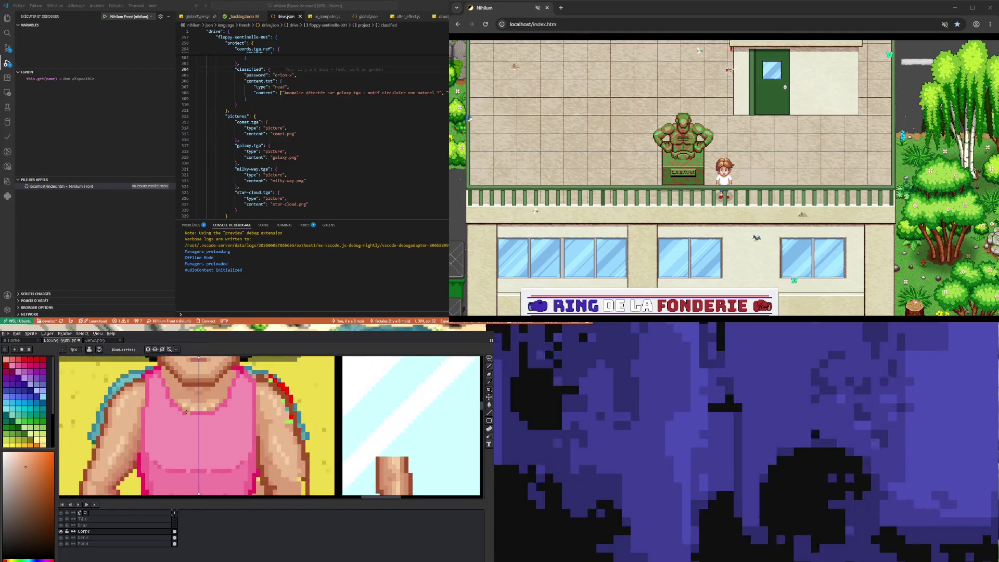
left_click_drag(183, 413, 191, 413)
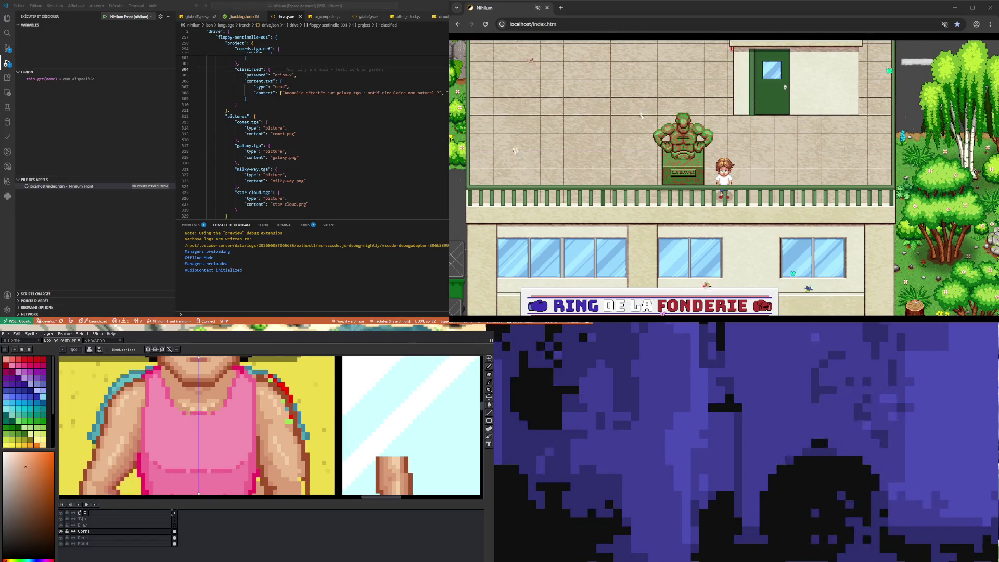
key("ctrl+z")
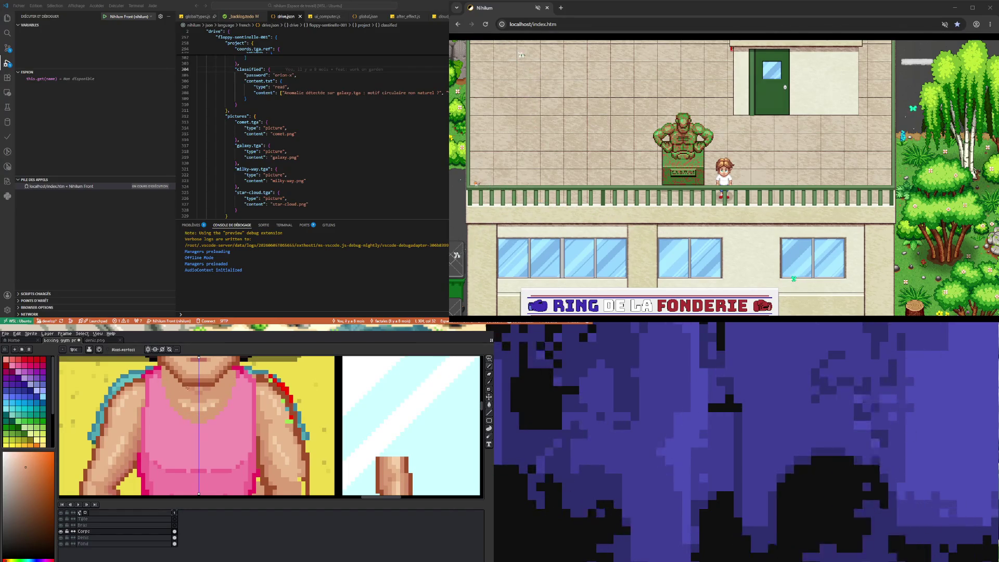
left_click(163, 374, "alt")
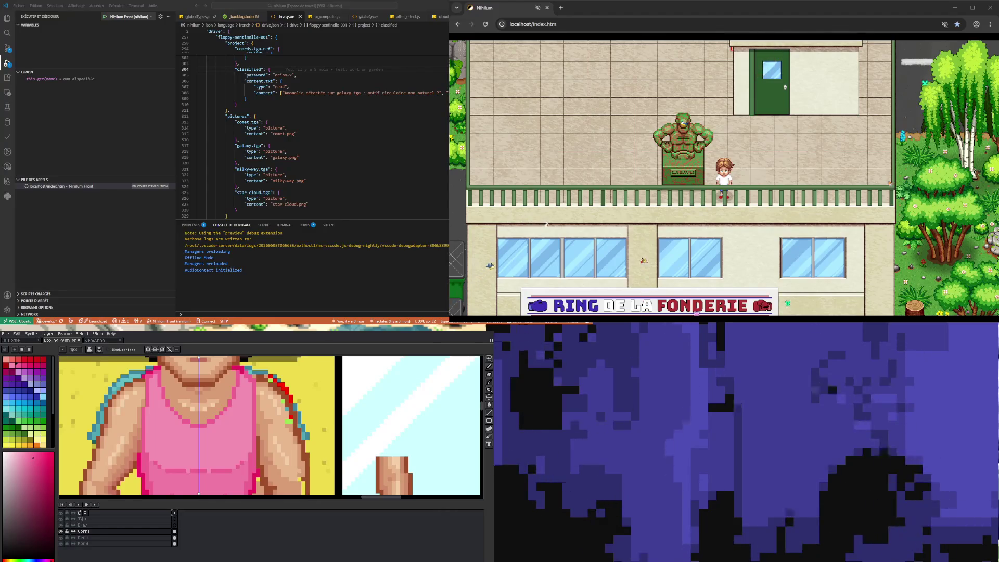
key("i")
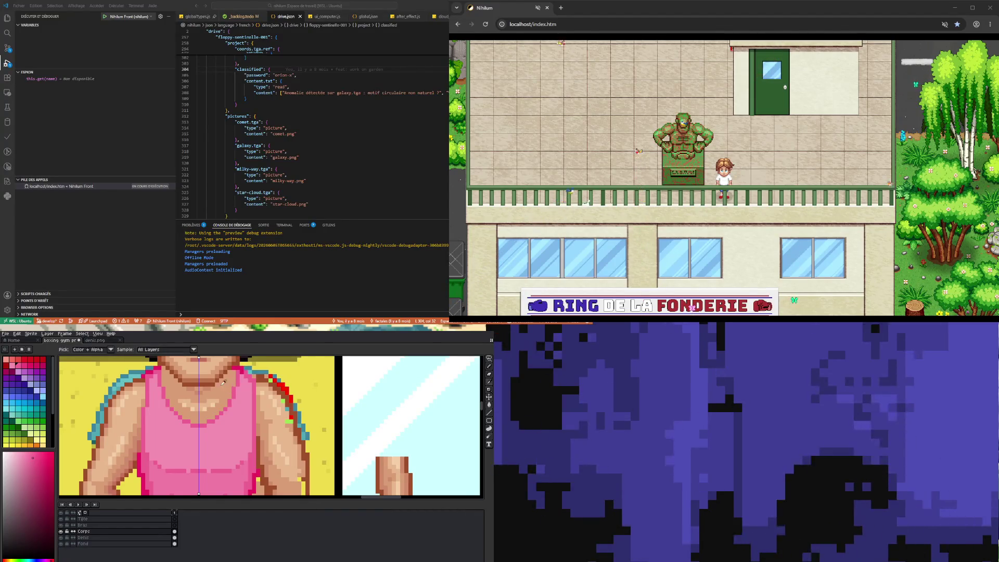
left_click(209, 385)
key("b")
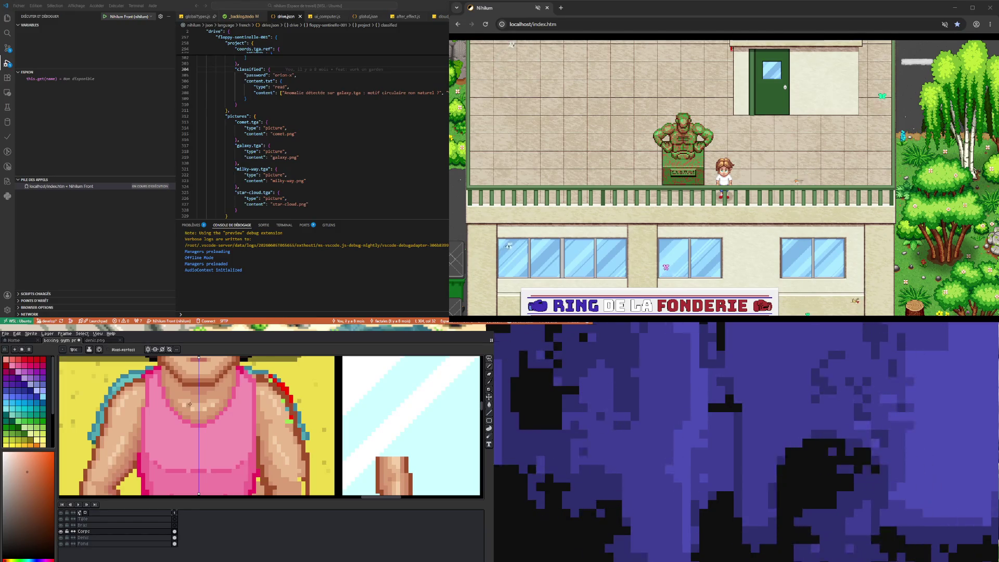
scroll(199, 421, "down", 2)
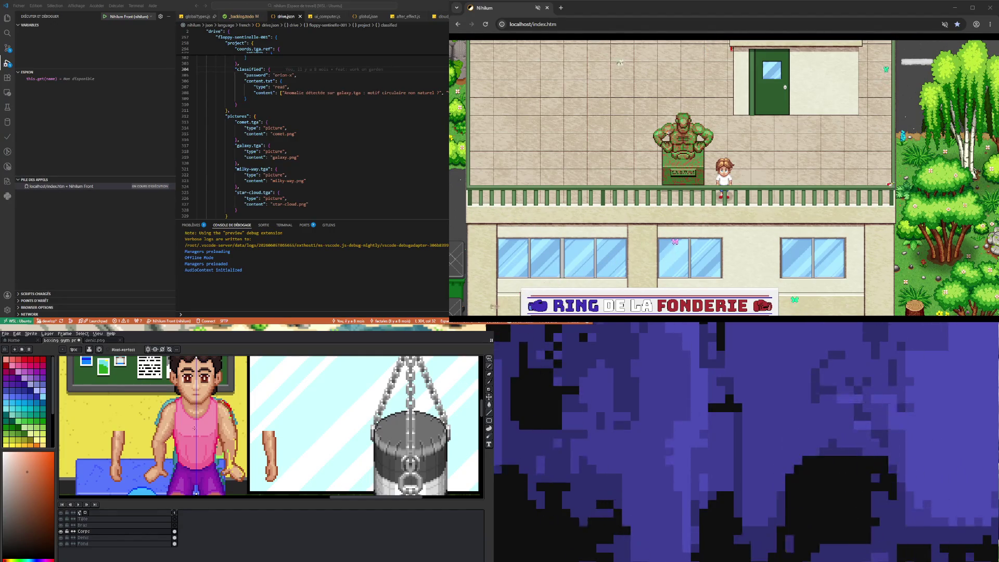
scroll(198, 421, "down", 2)
scroll(210, 446, "up", 2)
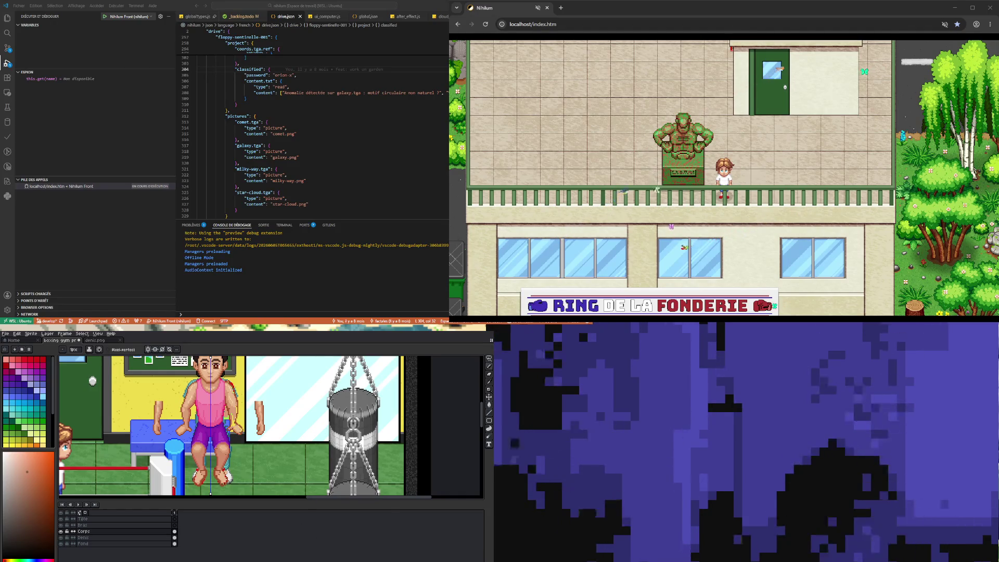
scroll(219, 426, "down", 3)
scroll(218, 427, "up", 3)
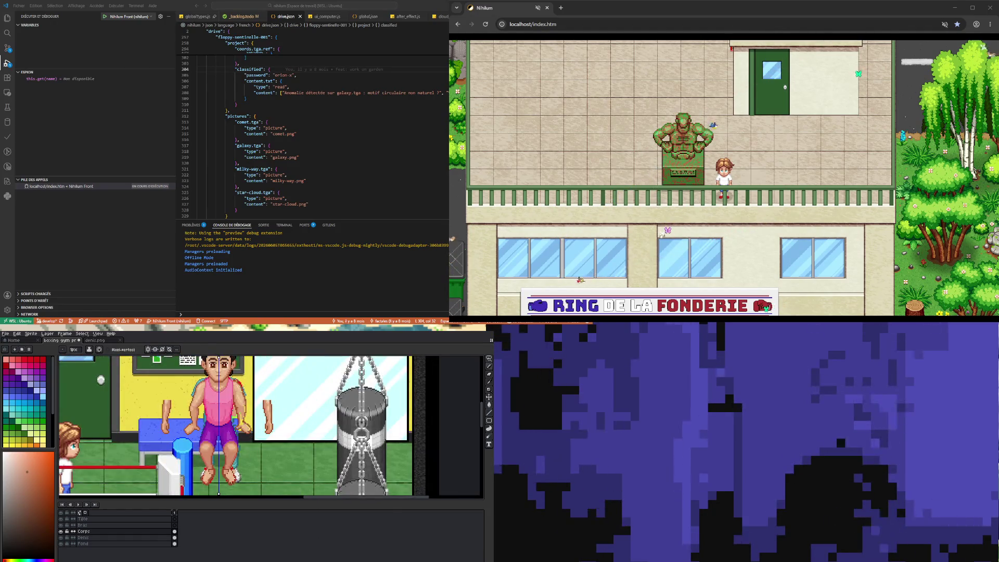
scroll(232, 482, "up", 1)
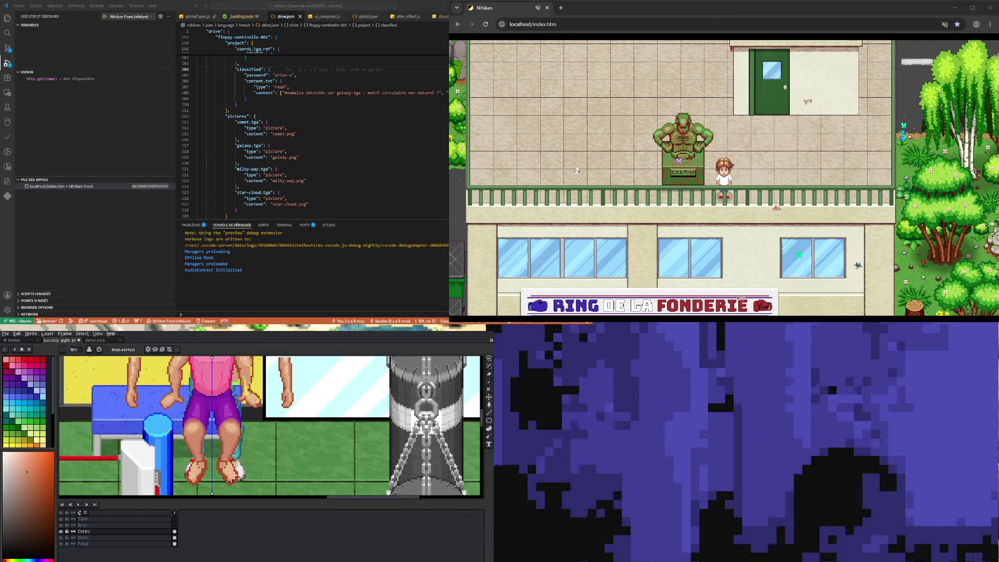
scroll(232, 433, "down", 3)
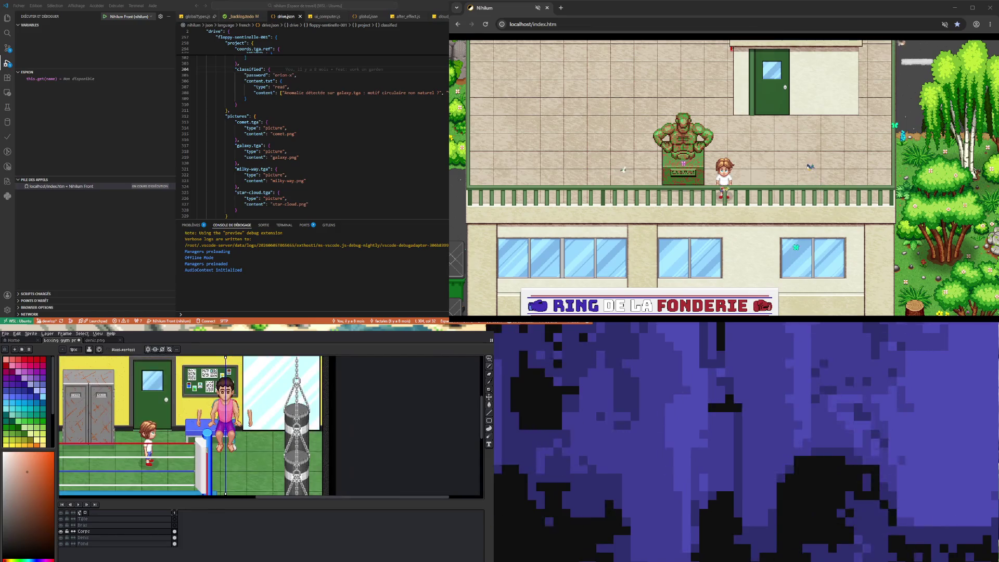
Sample the purple of the boxer's shorts with the Eyedropper and return to the Pencil
scroll(232, 433, "up", 5)
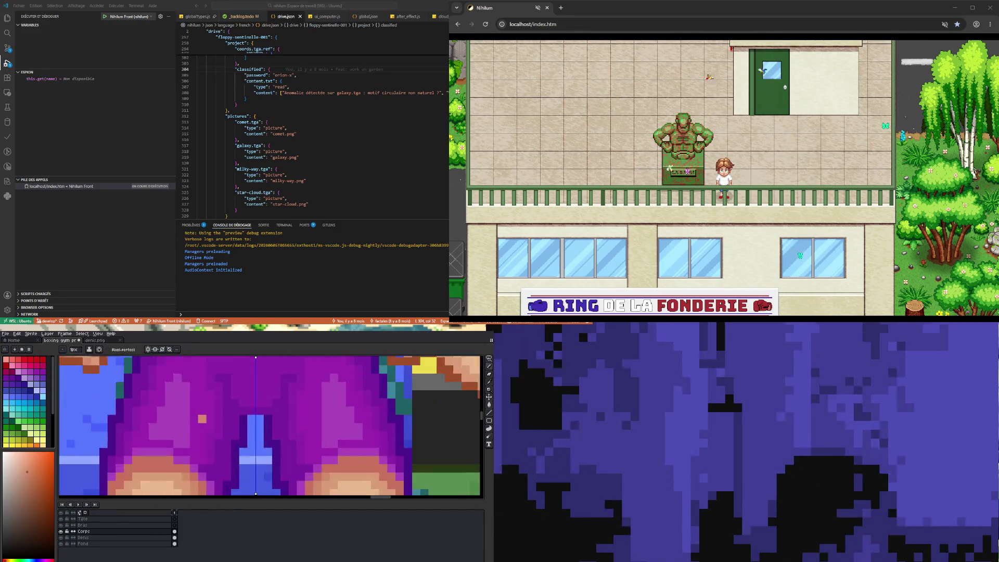
scroll(232, 433, "down", 4)
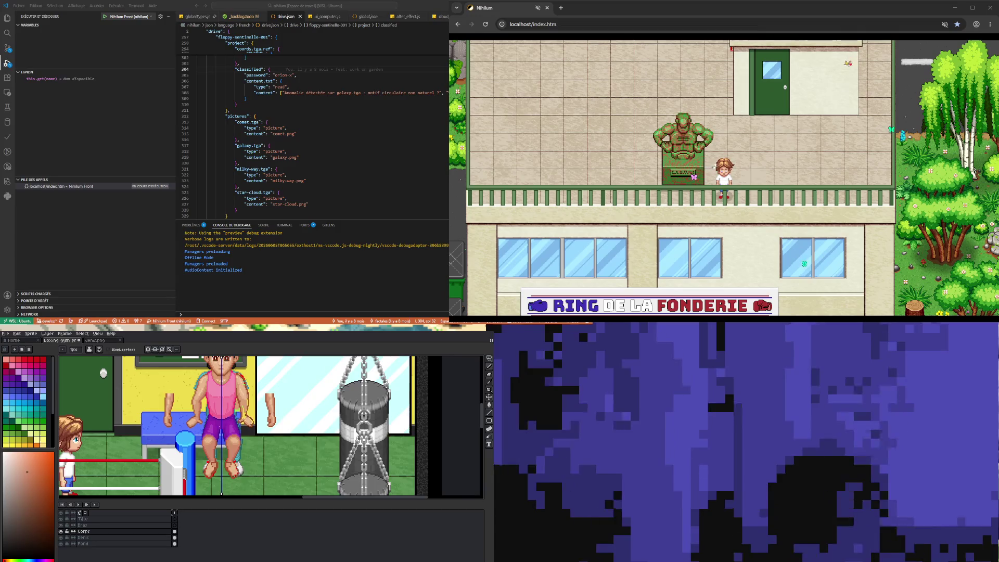
scroll(232, 433, "up", 5)
scroll(232, 433, "down", 4)
scroll(233, 433, "up", 4)
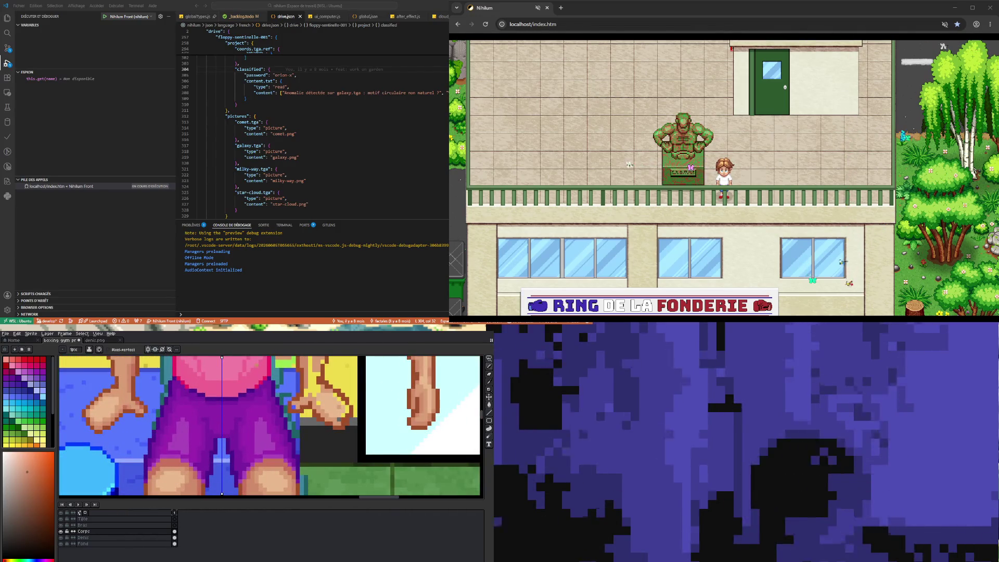
key("i")
left_click(218, 438)
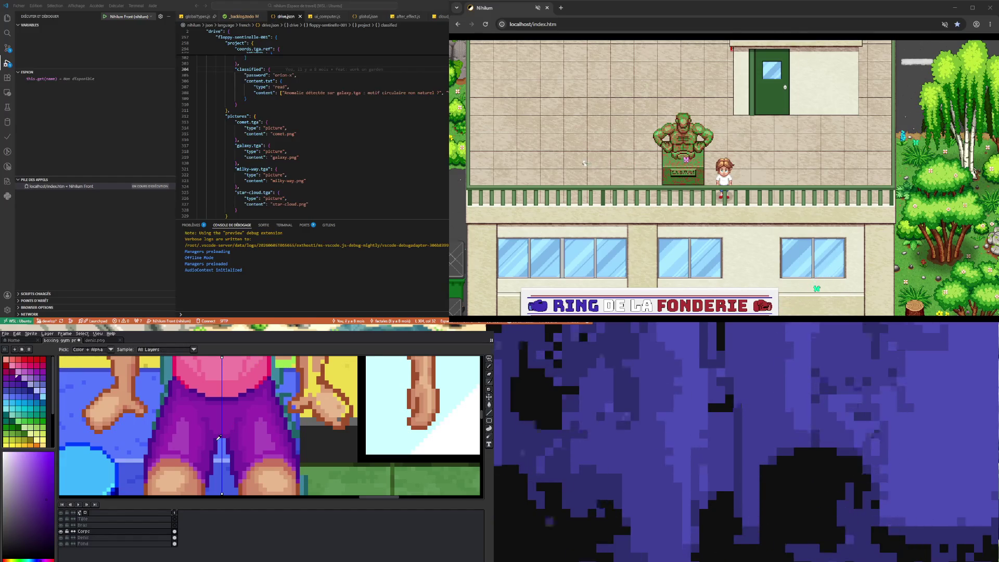
key("b")
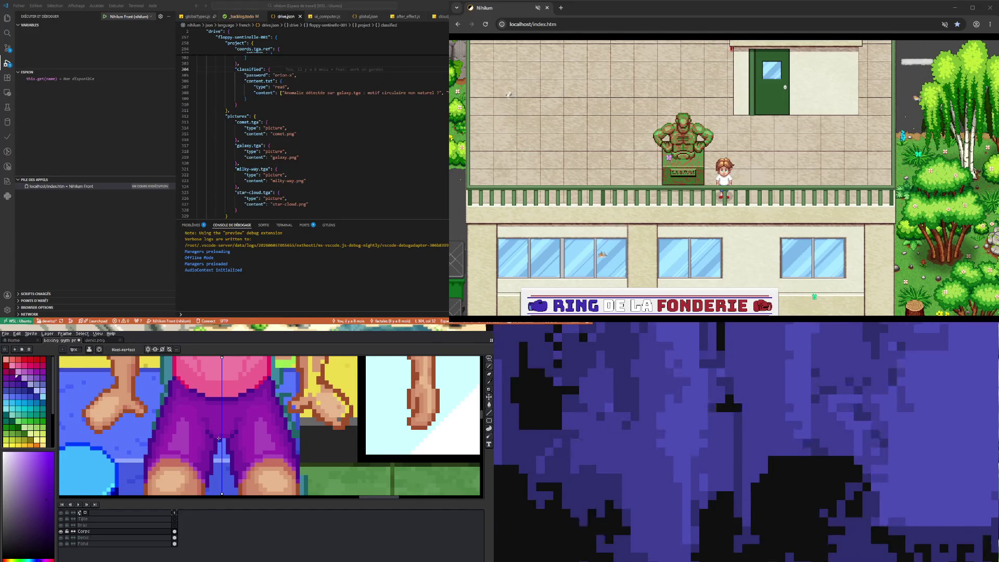
scroll(225, 440, "down", 3)
scroll(248, 437, "up", 2)
scroll(210, 411, "up", 1)
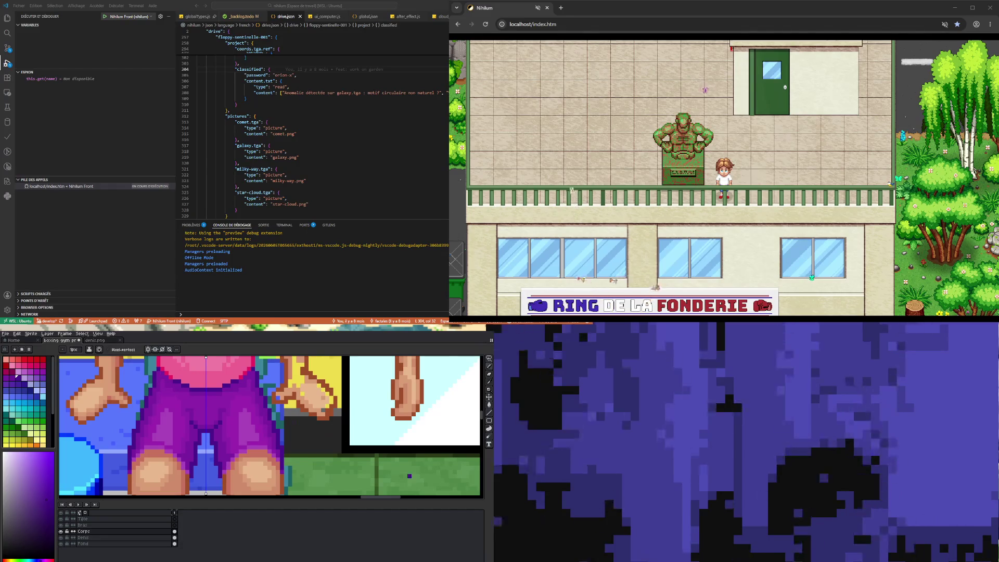
scroll(236, 426, "down", 2)
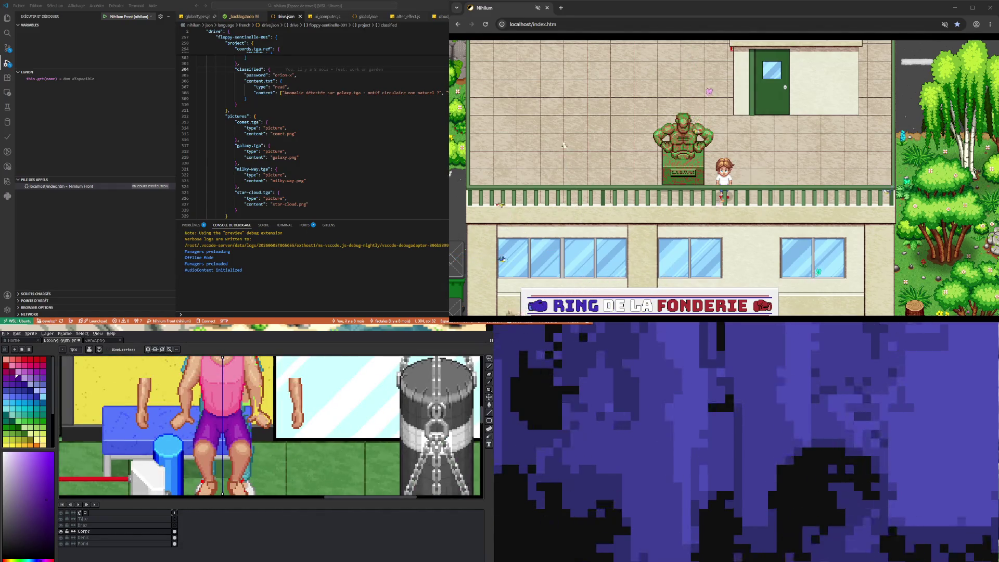
scroll(236, 426, "down", 1)
scroll(247, 437, "up", 3)
scroll(174, 440, "up", 1)
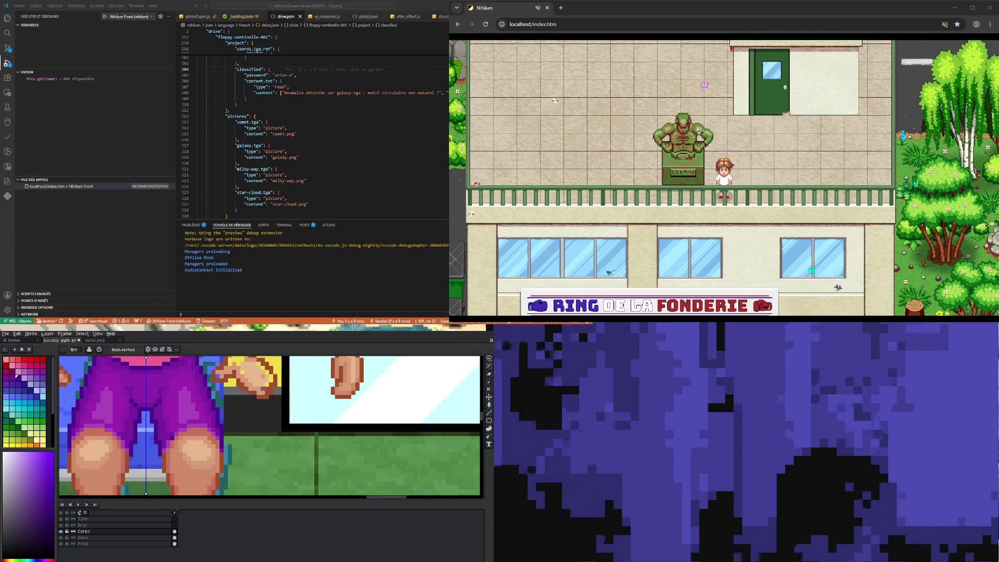
scroll(224, 468, "up", 1)
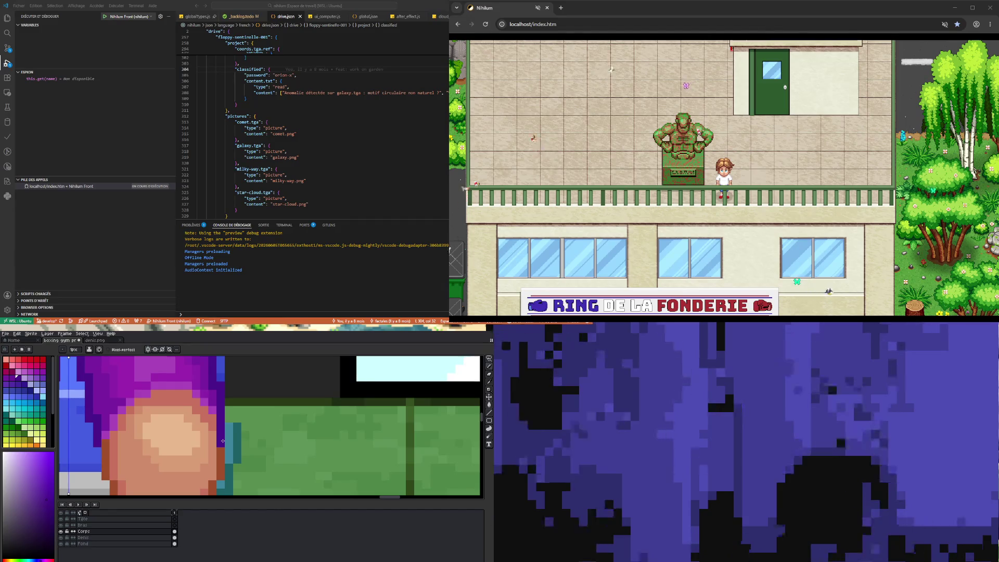
scroll(222, 441, "down", 2)
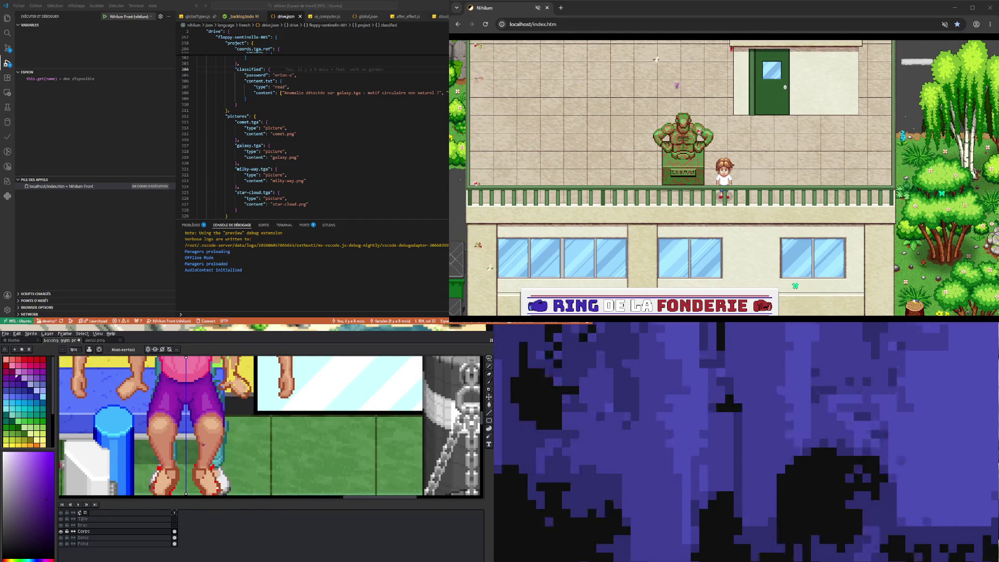
scroll(149, 416, "up", 2)
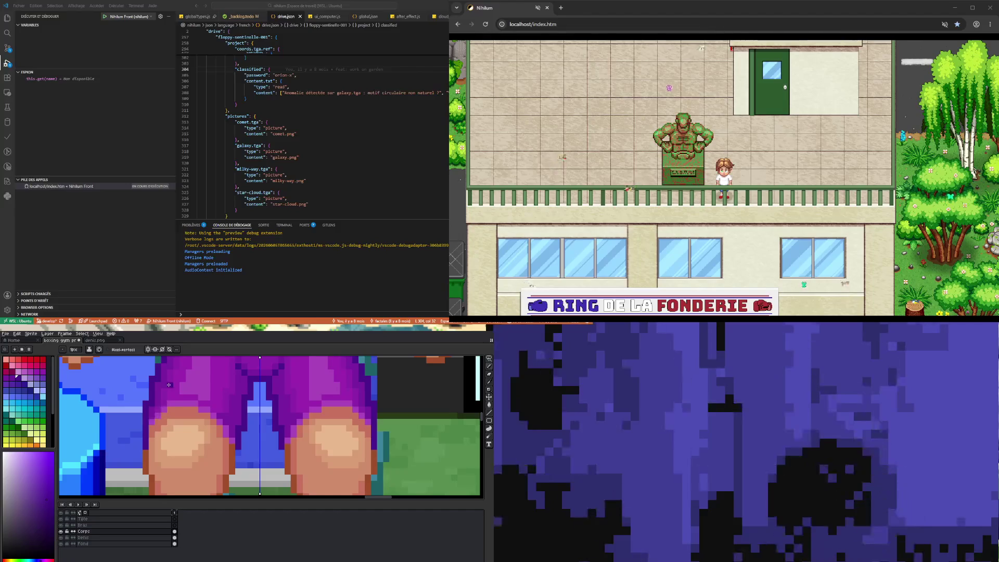
scroll(168, 384, "down", 3)
scroll(212, 427, "up", 2)
scroll(211, 427, "down", 2)
scroll(209, 376, "up", 1)
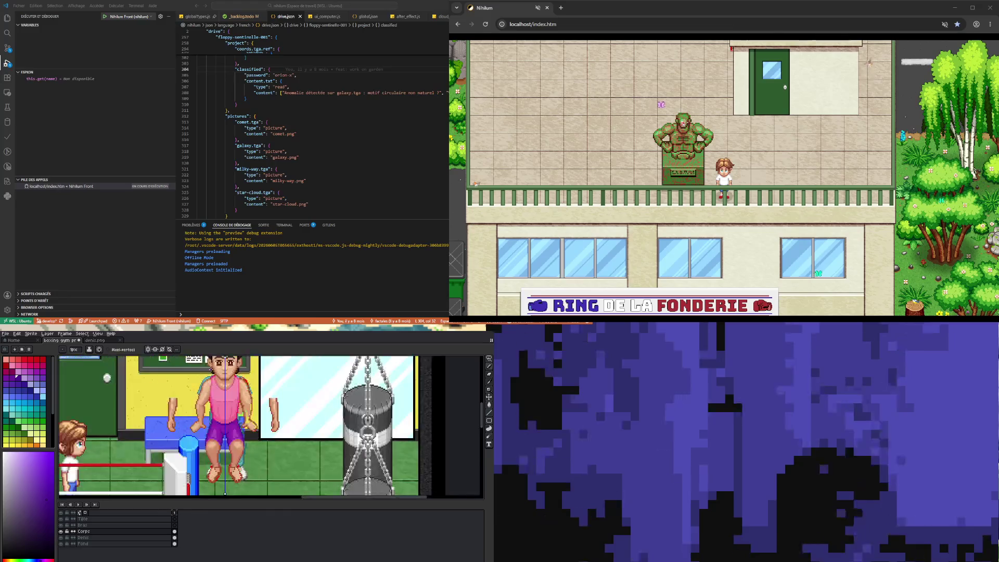
scroll(213, 416, "down", 1)
scroll(213, 416, "up", 1)
scroll(248, 391, "up", 1)
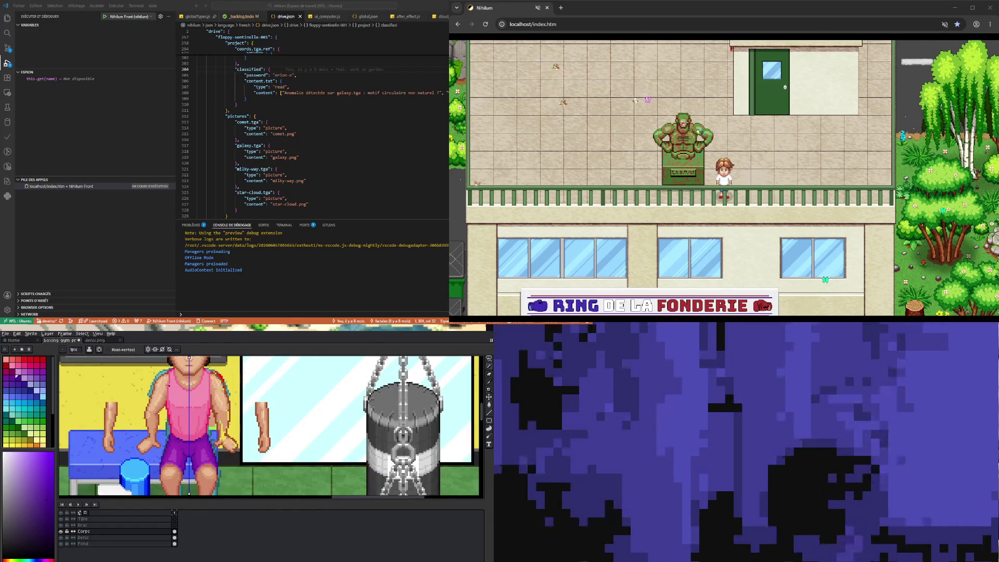
scroll(192, 411, "down", 1)
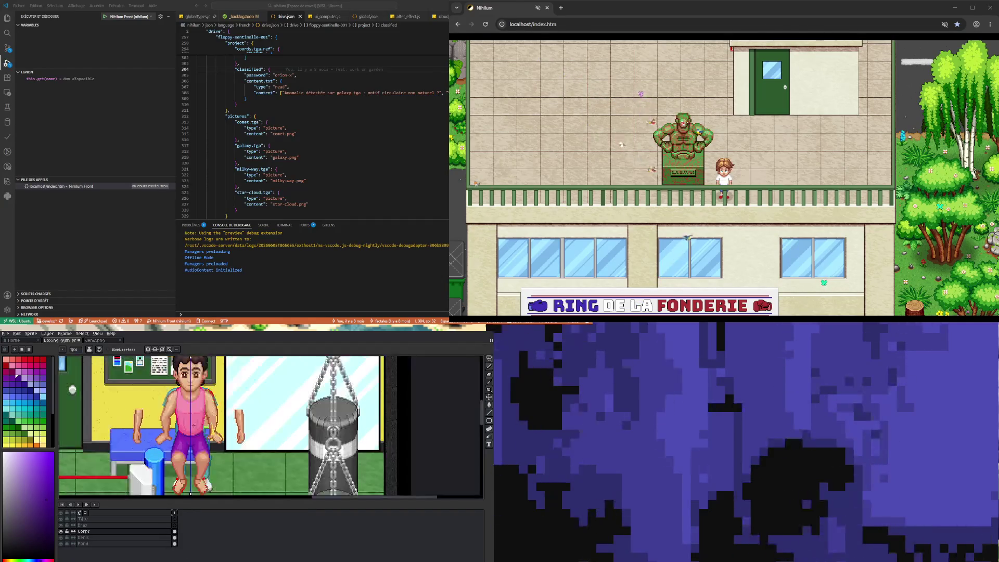
scroll(193, 411, "down", 1)
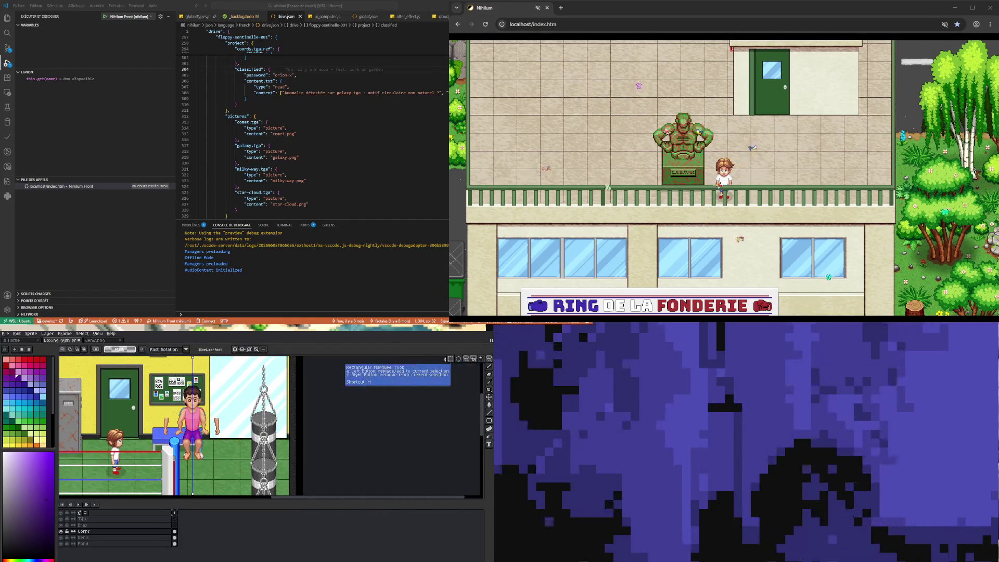
left_click(489, 359)
Turn off the vertical symmetry axis
scroll(229, 416, "up", 1)
scroll(120, 391, "down", 1)
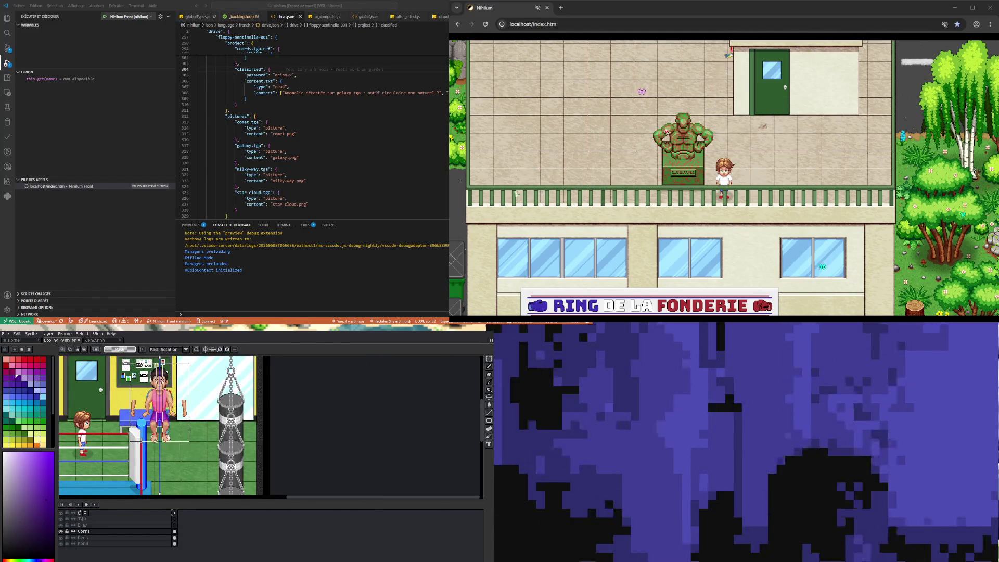
scroll(144, 396, "up", 1)
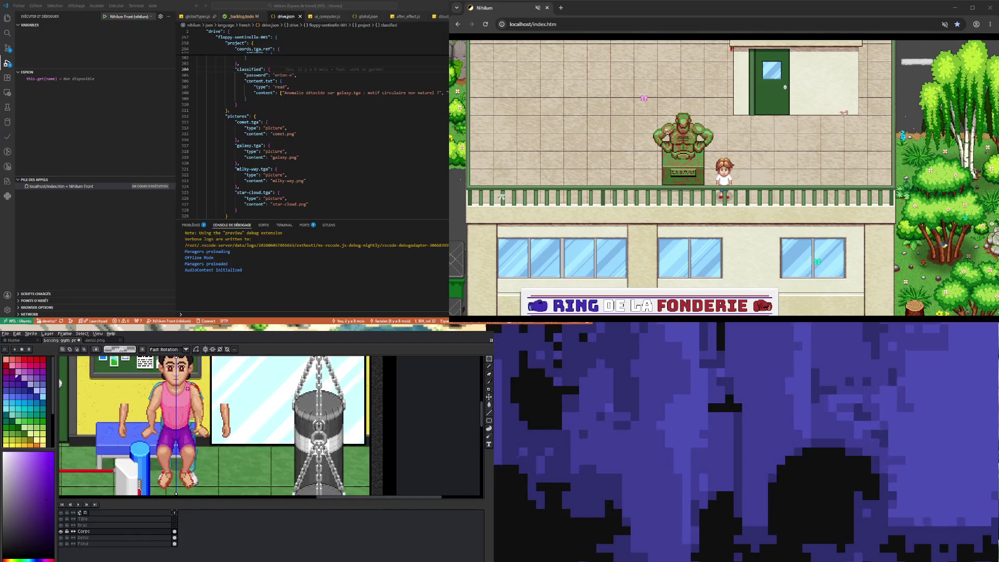
left_click(206, 350)
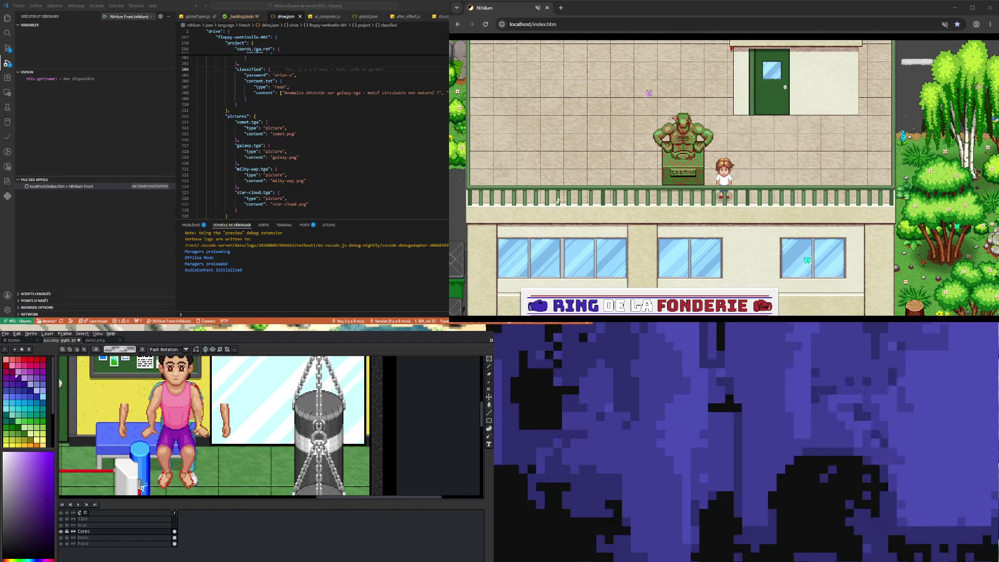
Select a rectangle around the boxer's body and flip it horizontally
left_click_drag(166, 433, 167, 432)
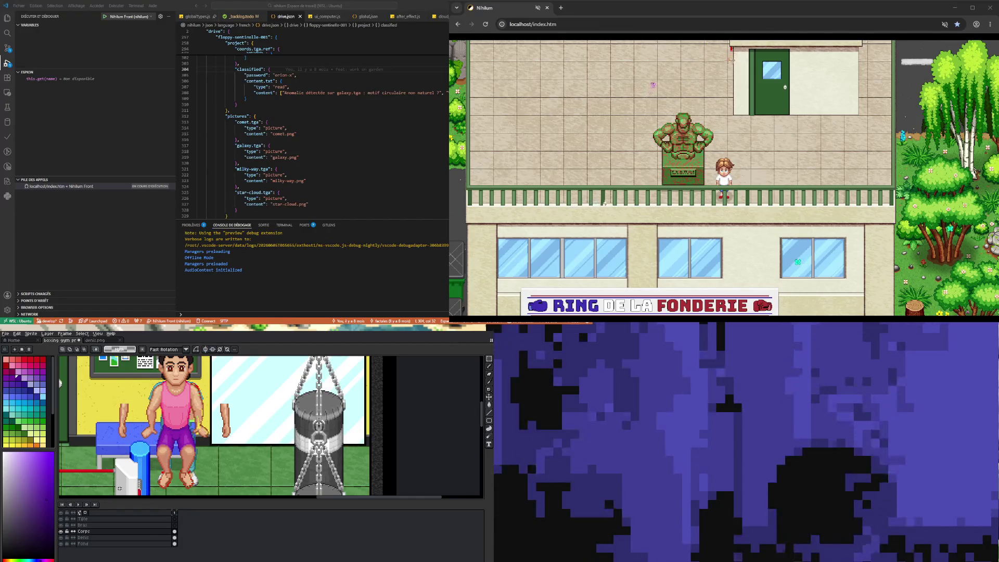
mouse_move(122, 488)
left_mouse_down()
mouse_move(182, 377)
mouse_move(174, 357)
mouse_move(167, 362)
mouse_move(176, 359)
left_mouse_up()
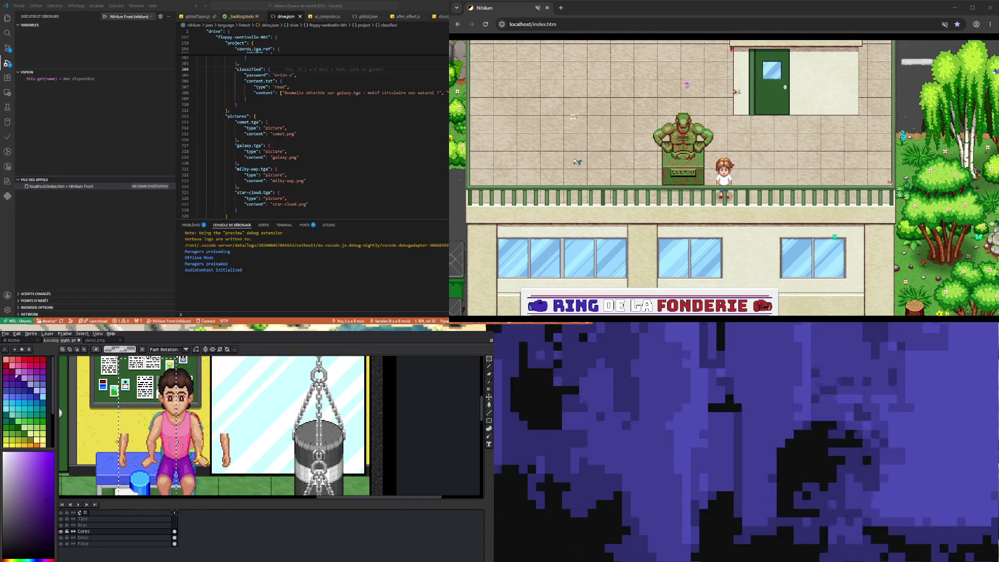
scroll(415, 442, "down", 1)
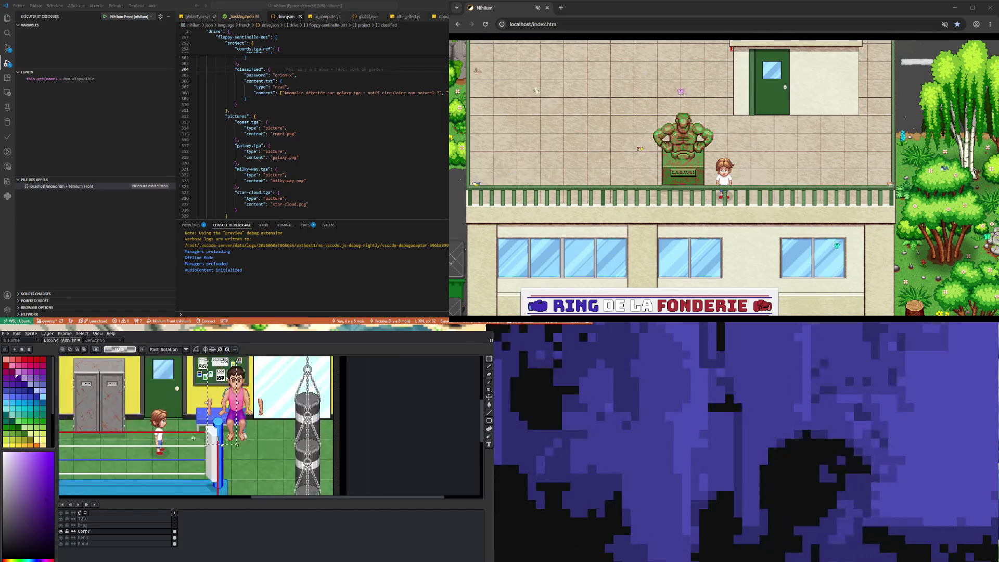
scroll(258, 433, "up", 1)
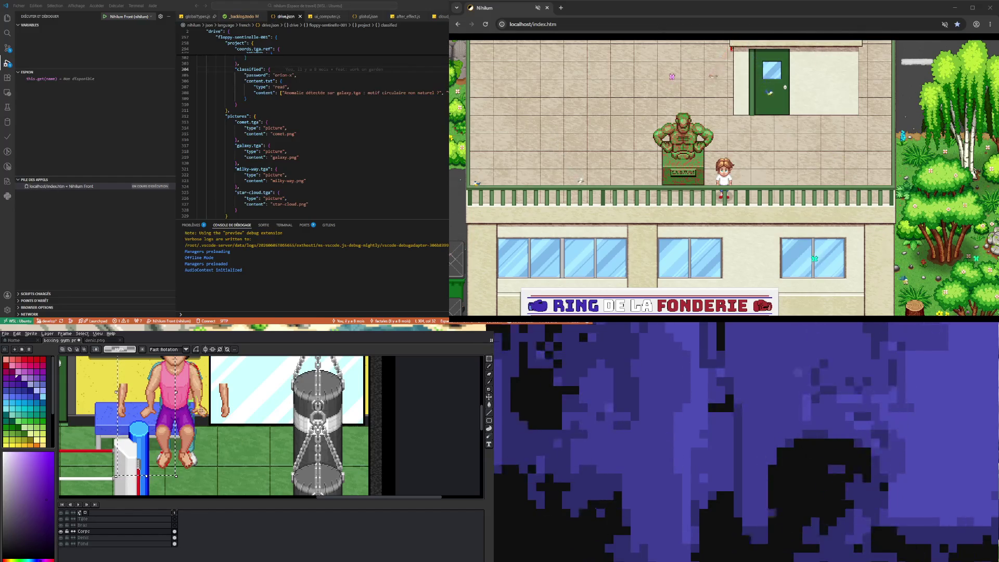
scroll(198, 416, "down", 1)
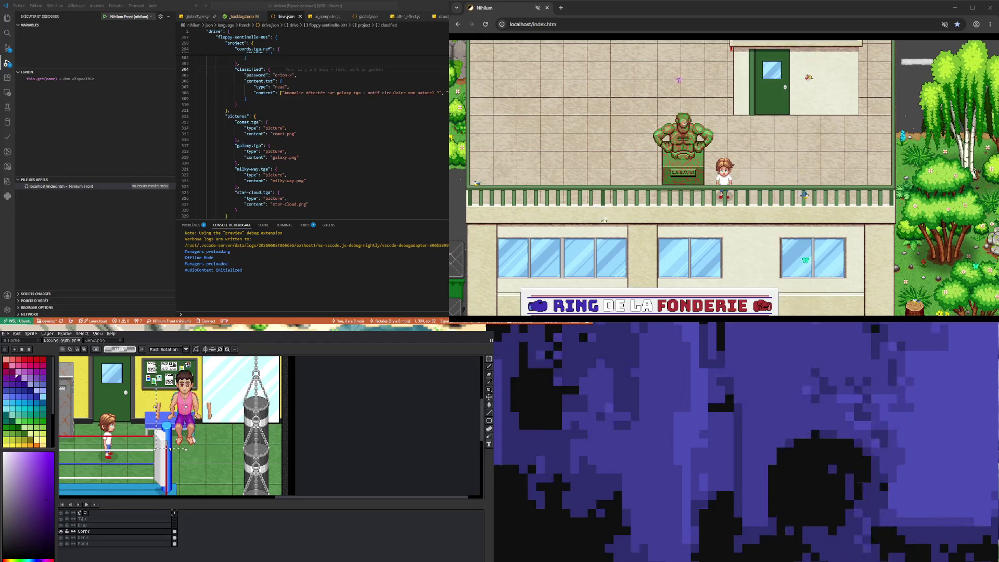
scroll(190, 413, "up", 1)
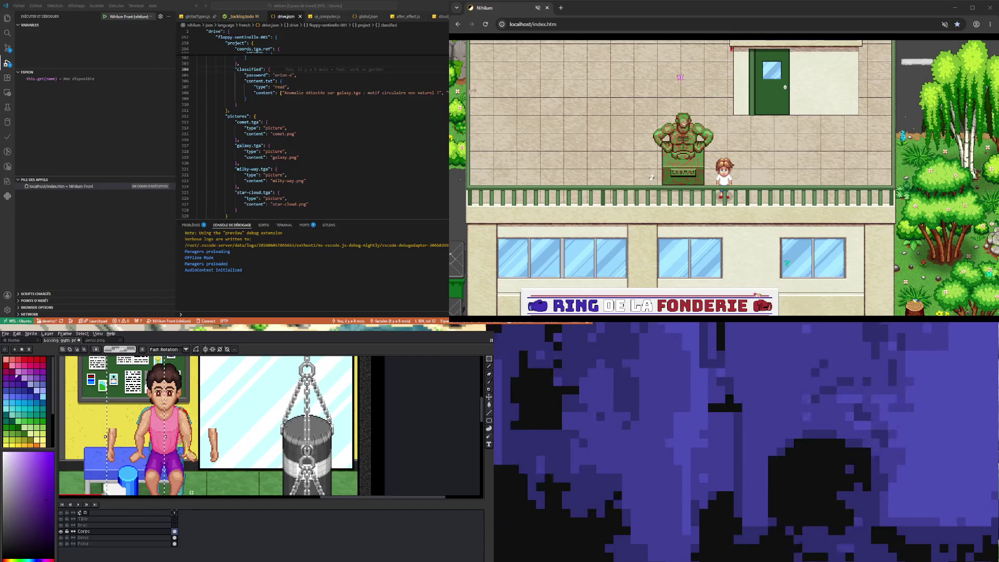
key("shift+h")
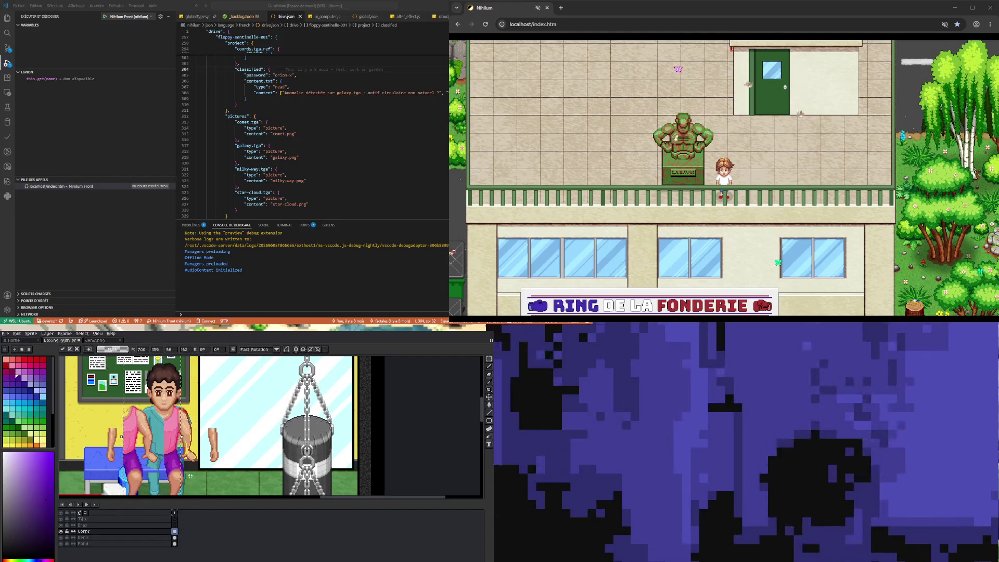
Shift the selected body piece 48 px right, flip it back, move it 64 px left and commit
key("Right")
key("Right")
key("Right")
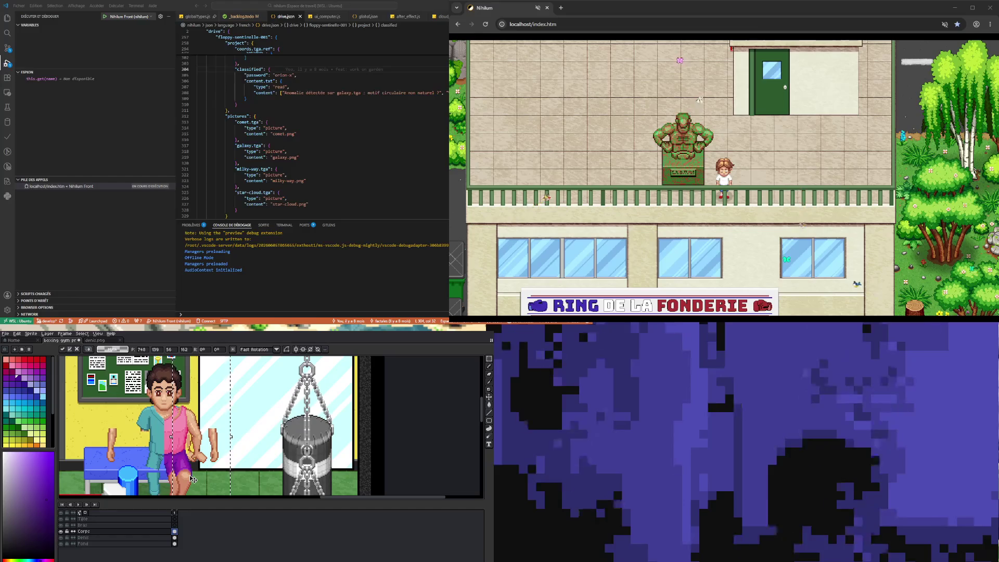
key("shift+h")
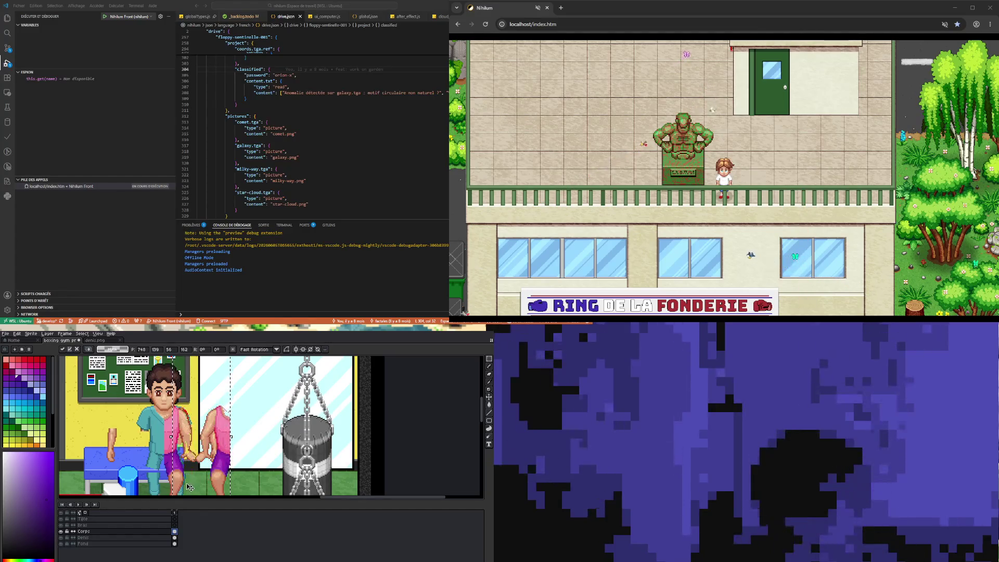
key("Left")
key("Left")
key("Left")
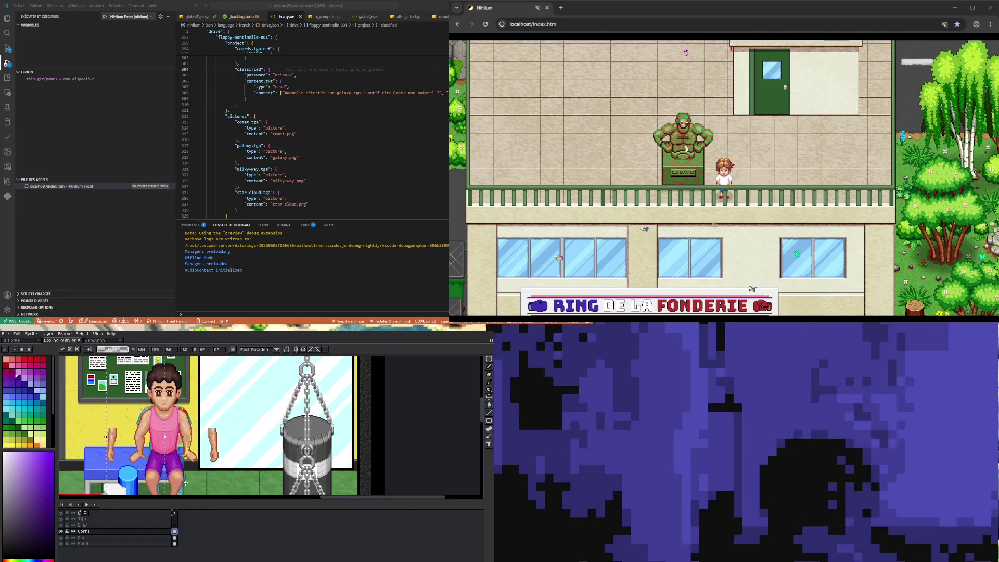
key("Return")
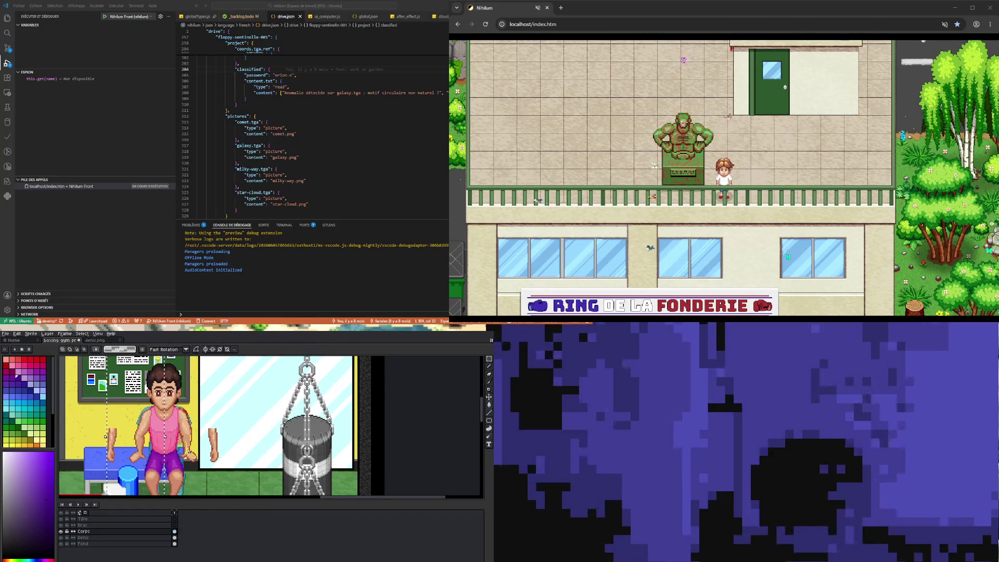
Paste a copy of the body piece, flip it horizontally and place it right of the boxer
key("ctrl+v")
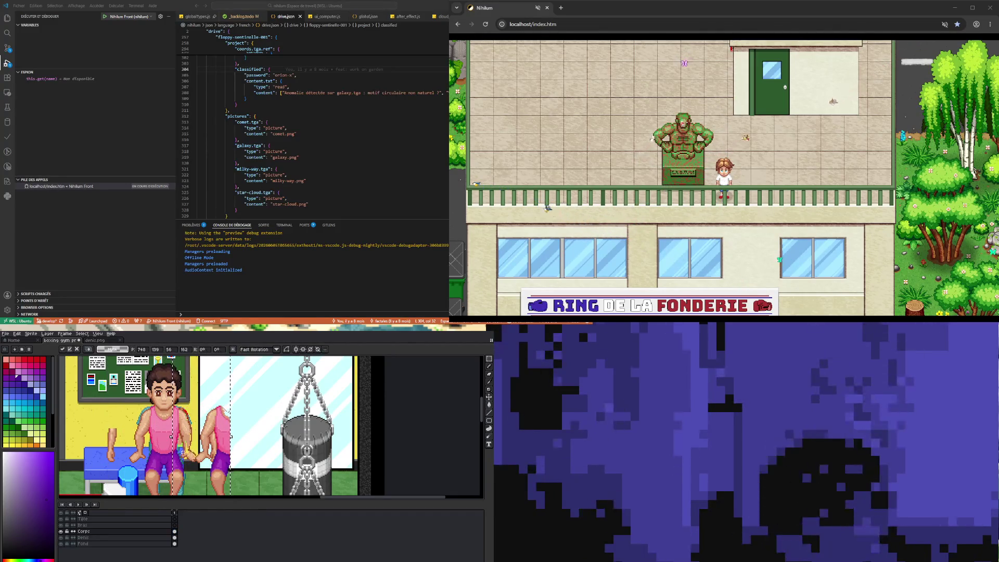
key("shift+h")
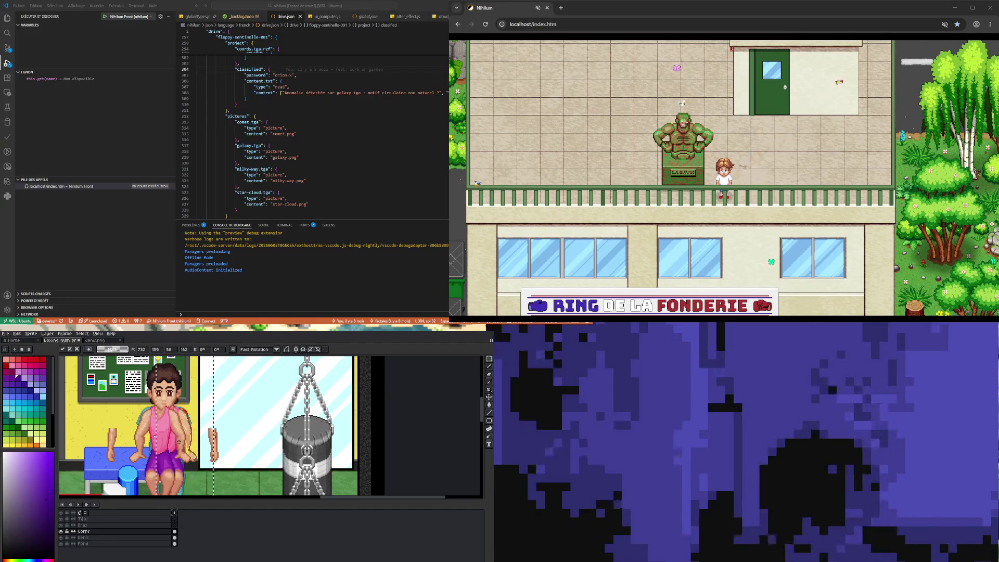
key("Right")
key("Right")
key("Right")
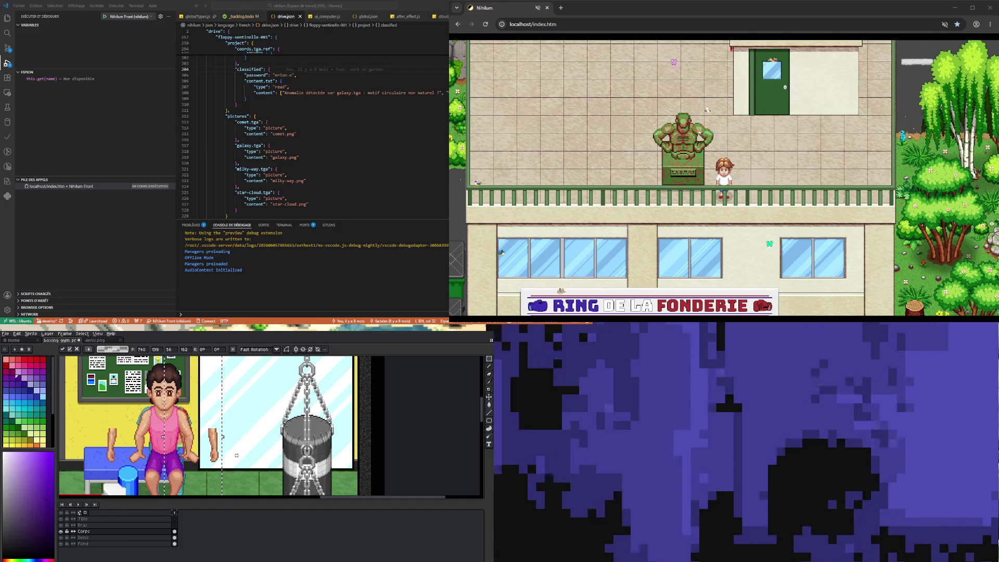
key("shift+Up")
key("shift+Up")
key("shift+Up")
key("shift+Right")
key("shift+Right")
key("shift+Right")
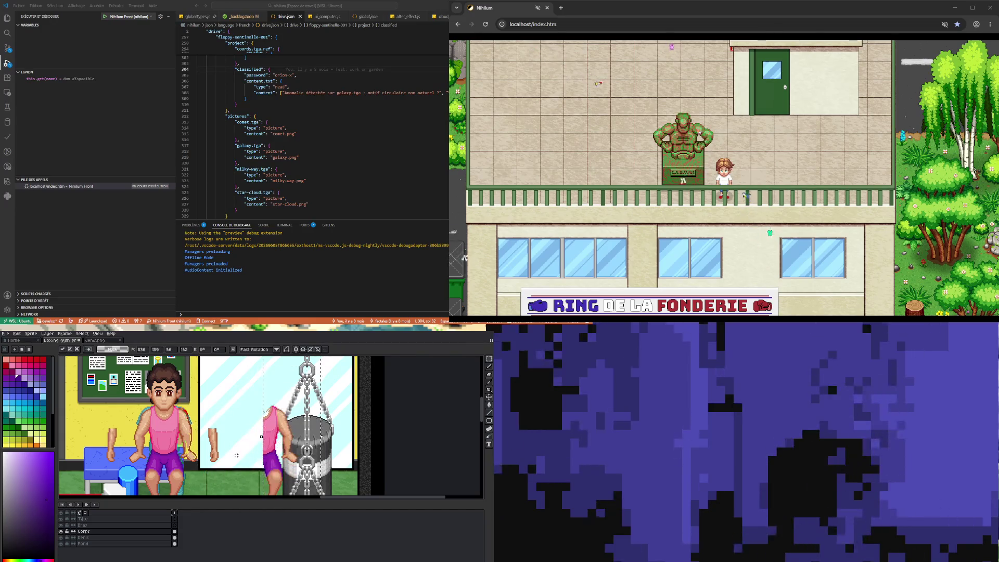
key("shift+Left")
key("shift+Left")
scroll(244, 445, "down", 2)
scroll(253, 436, "up", 1)
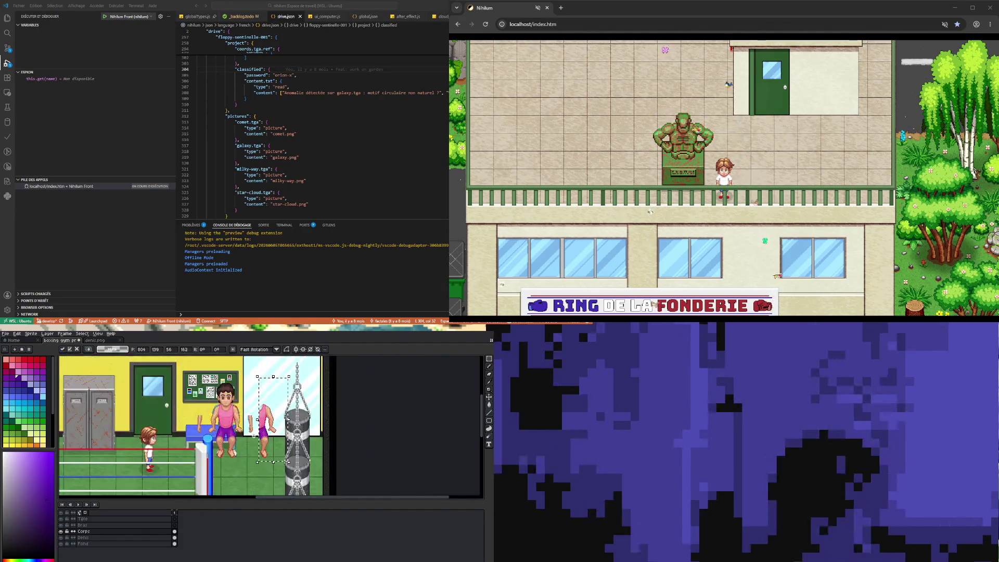
scroll(254, 436, "up", 1)
key("Return")
Select the loose arm piece and move it against the boxer's body
scroll(233, 458, "down", 1)
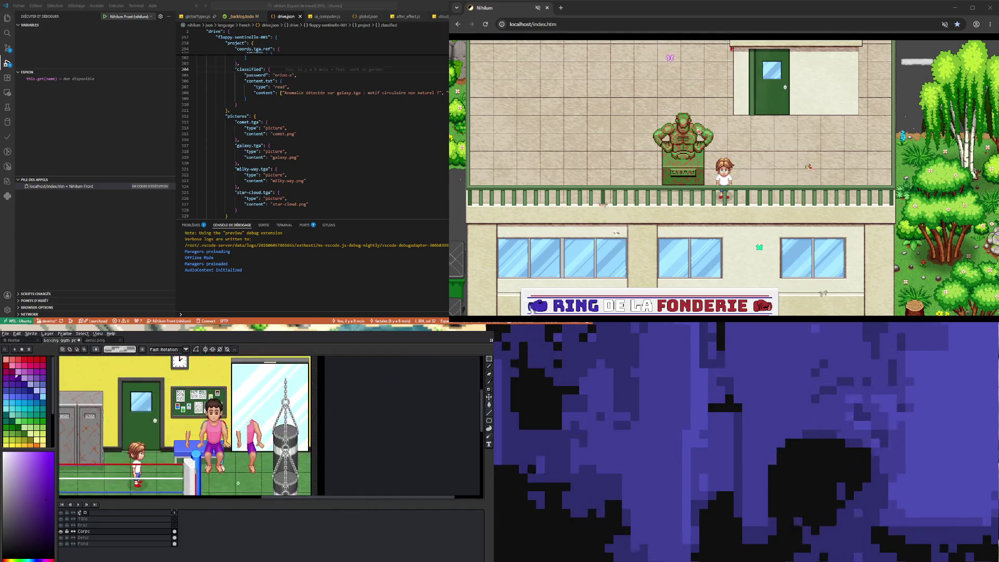
left_click_drag(227, 409, 213, 382)
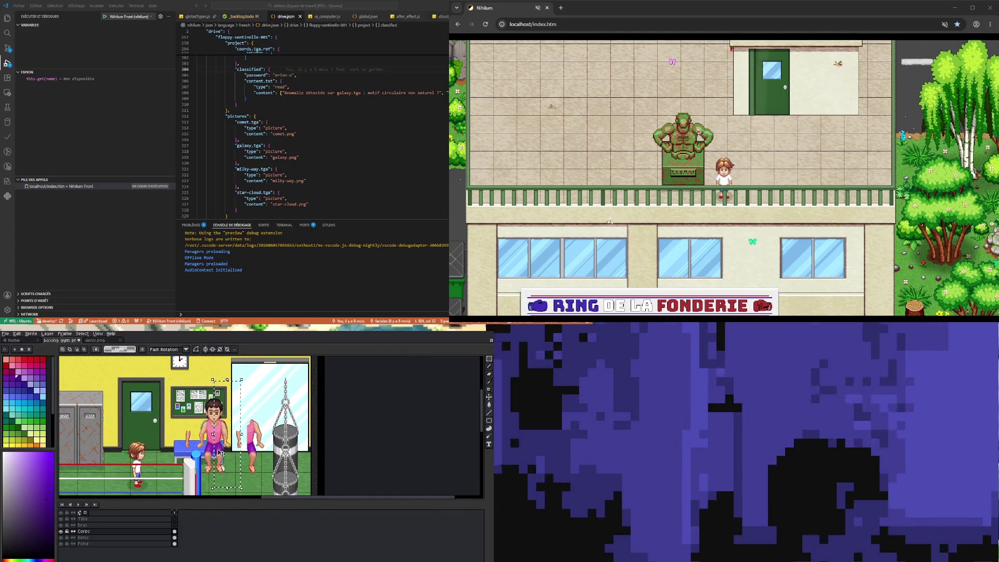
scroll(224, 432, "up", 2)
scroll(245, 432, "down", 2)
left_click_drag(255, 427, 277, 481)
key("Left")
key("Left")
key("Left")
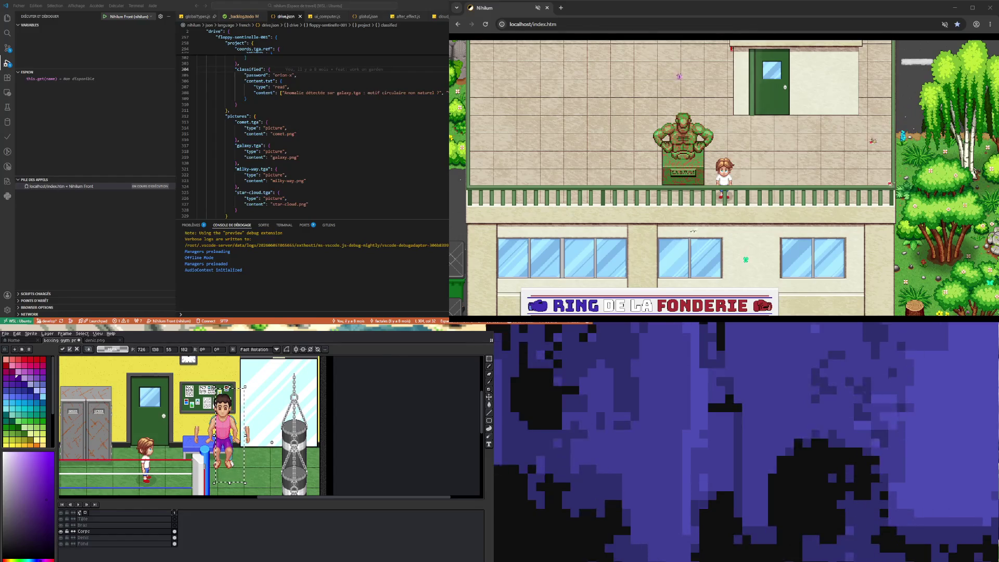
key("Return")
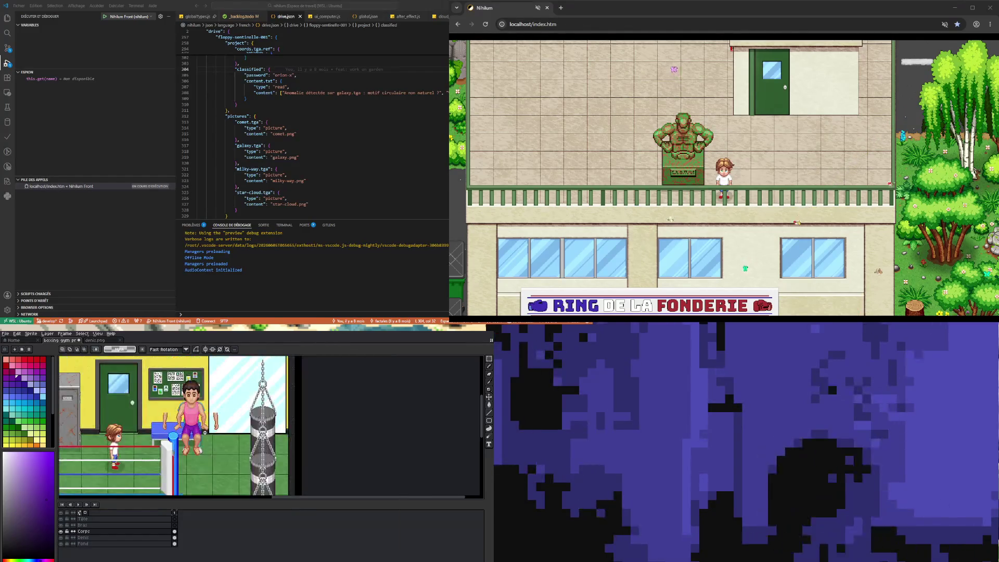
scroll(205, 433, "up", 1)
scroll(187, 422, "down", 1)
Pick the pink palette shade as the drawing colour
scroll(172, 414, "up", 1)
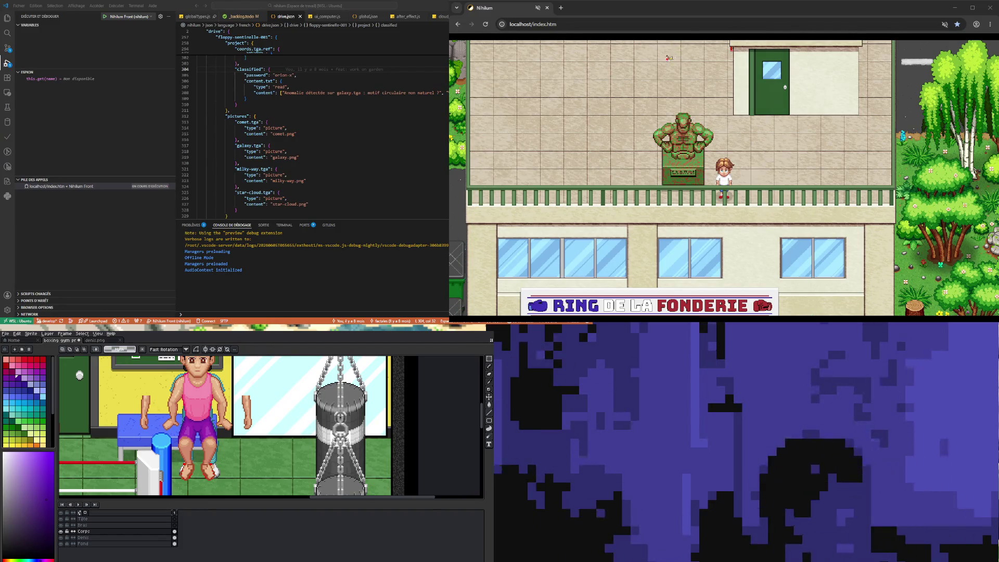
scroll(230, 453, "down", 1)
scroll(219, 431, "up", 2)
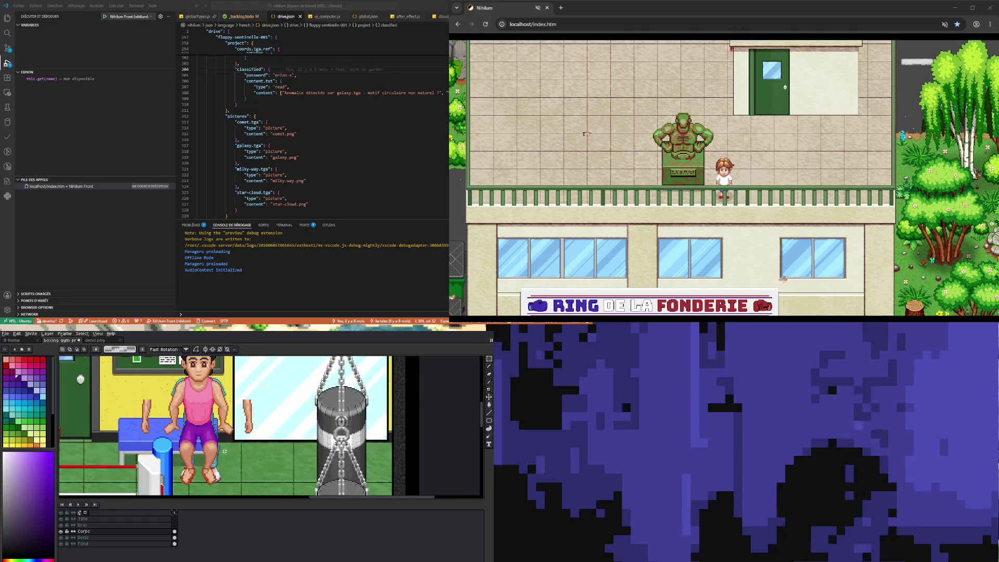
scroll(208, 416, "up", 1)
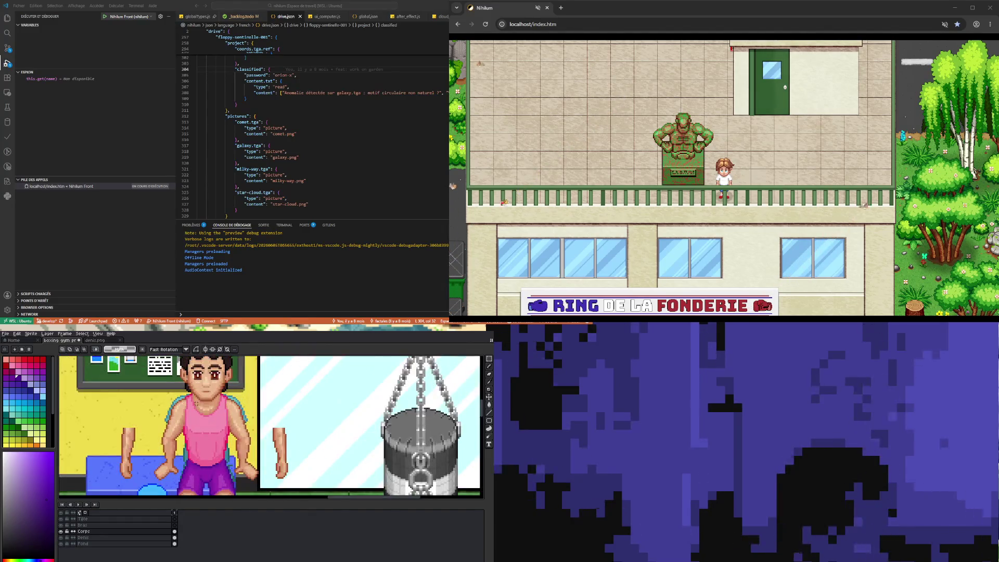
scroll(195, 403, "up", 1)
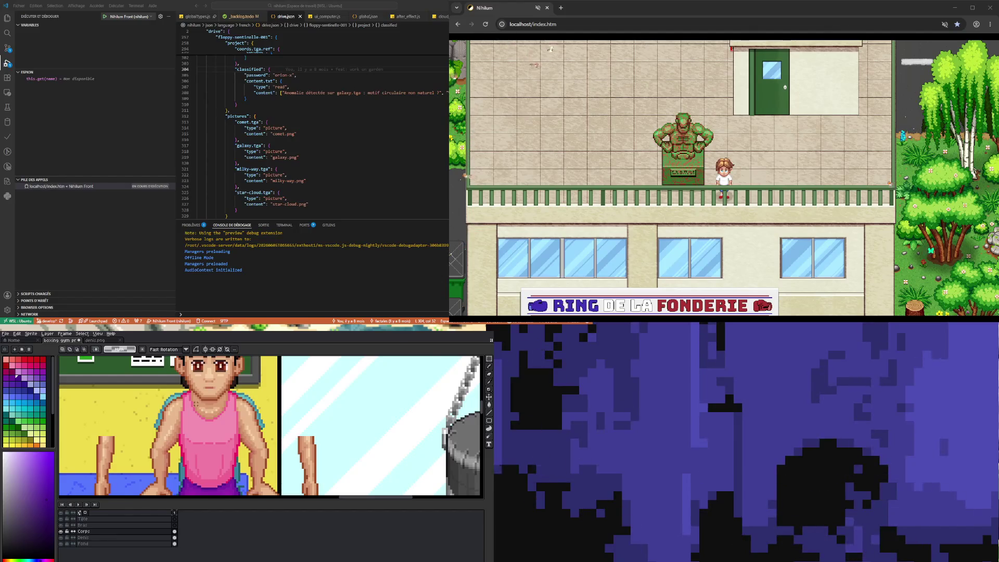
scroll(196, 404, "down", 2)
scroll(197, 404, "down", 1)
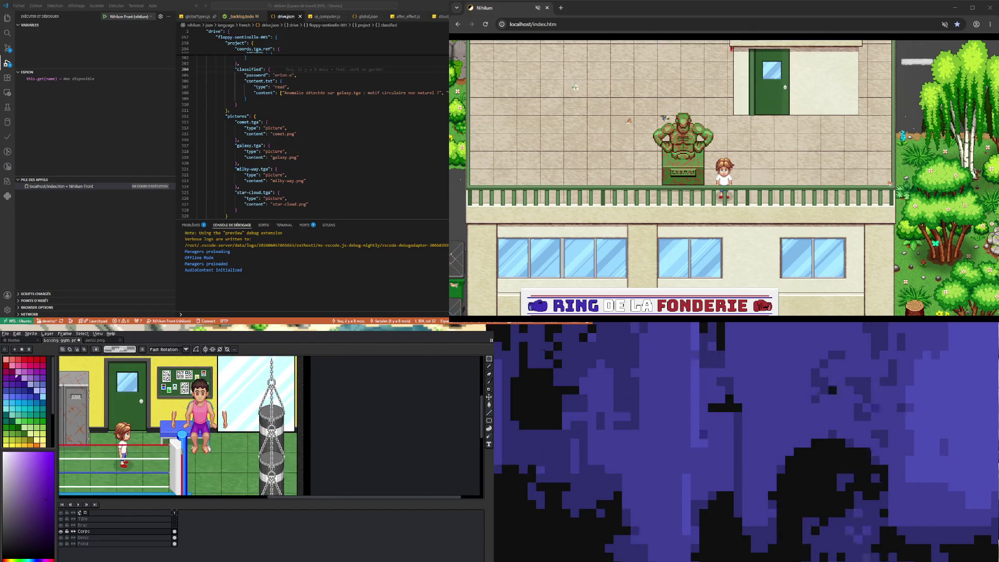
scroll(197, 411, "up", 2)
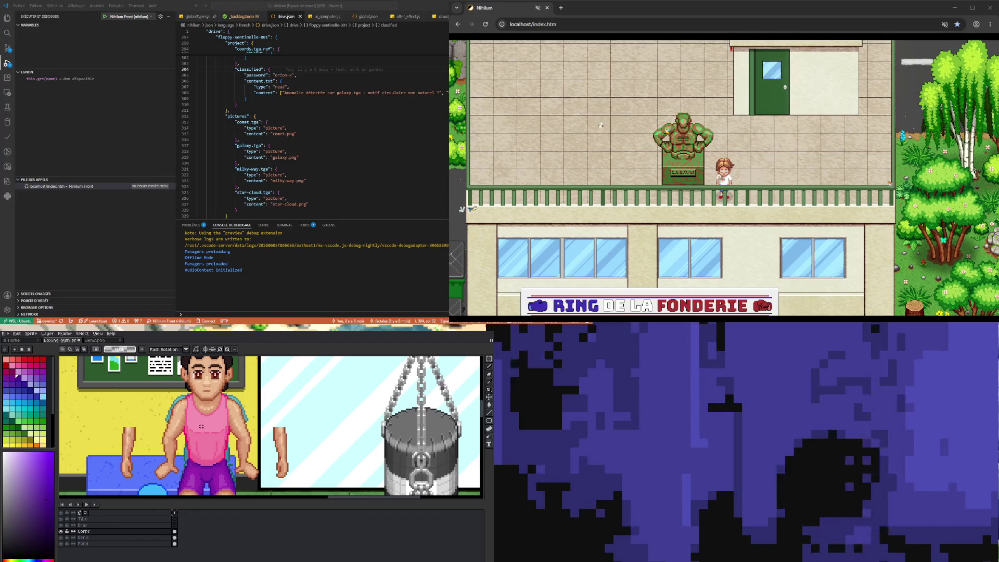
key("i")
left_click(14, 364)
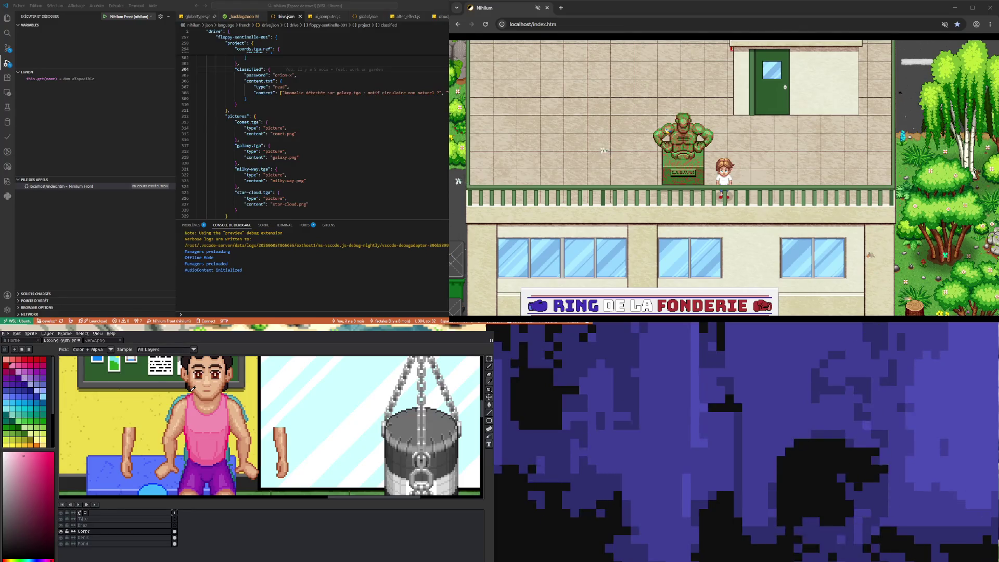
Make the Bras layer the active layer for editing
scroll(188, 397, "down", 3)
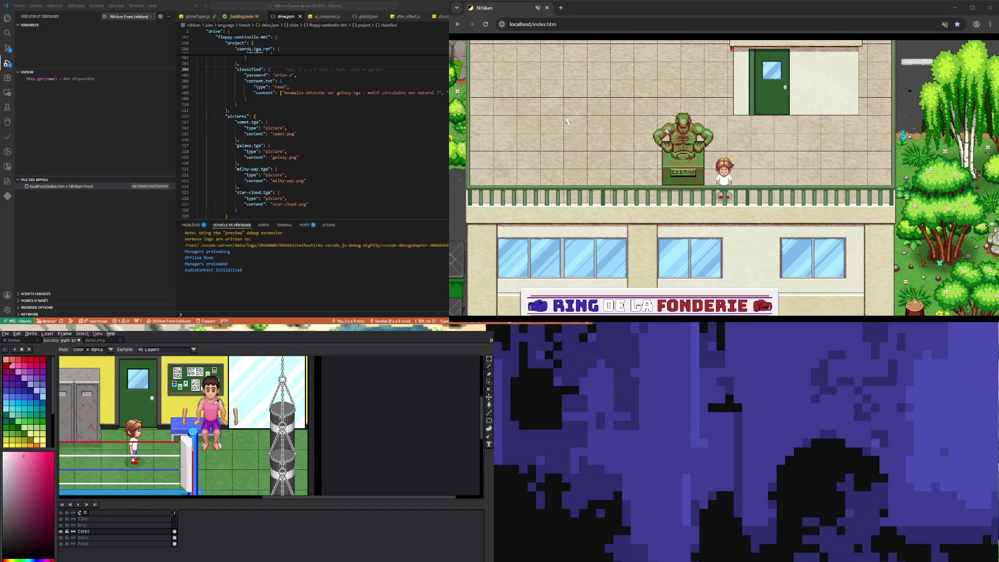
scroll(219, 417, "up", 3)
scroll(225, 412, "down", 2)
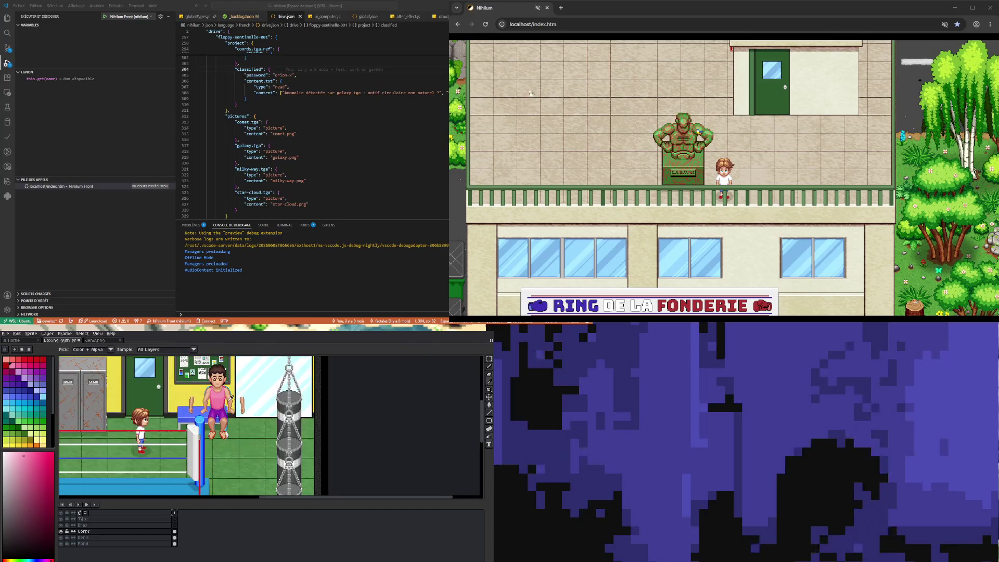
scroll(234, 390, "up", 1)
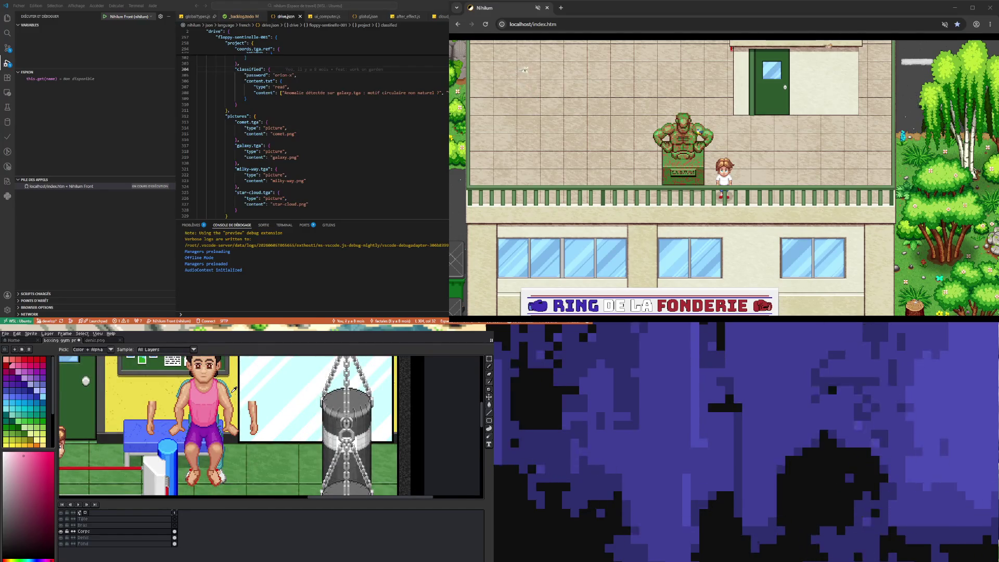
scroll(234, 389, "up", 1)
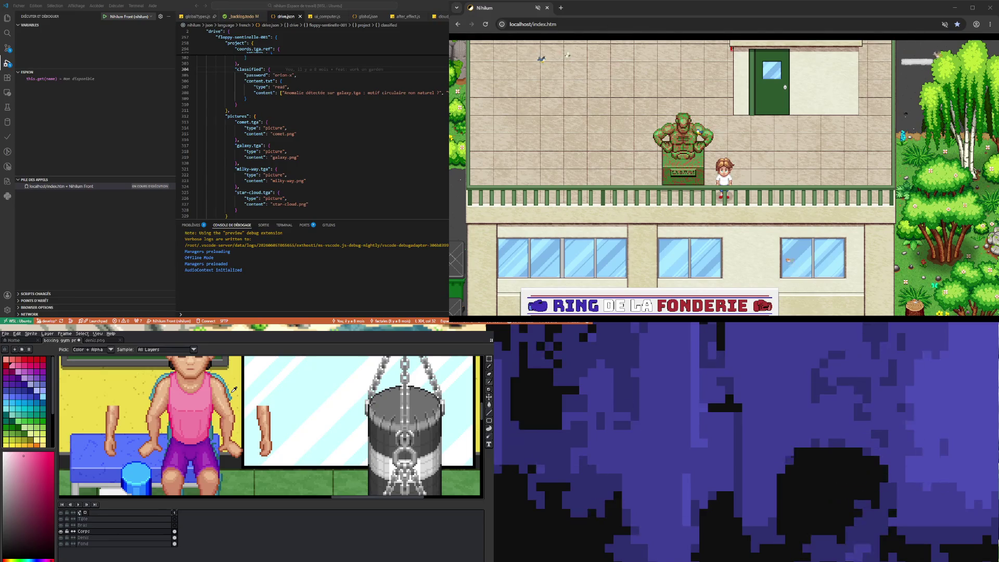
left_click(130, 525)
key("shift+q")
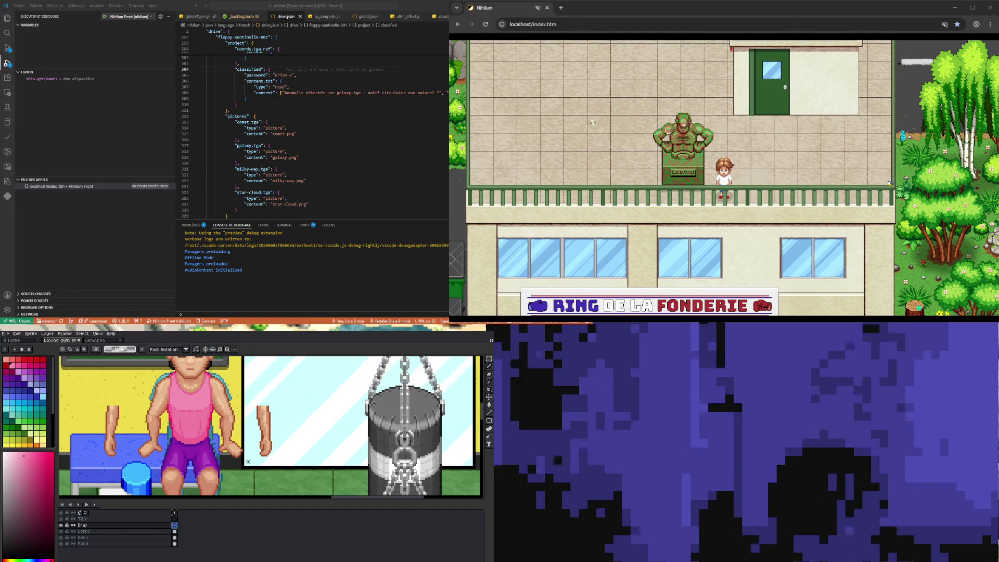
Outline the arm with a polygonal selection and clear its pixels from the Corps layer
left_click(248, 462)
left_click(248, 403)
left_click(218, 402)
double_click(218, 462)
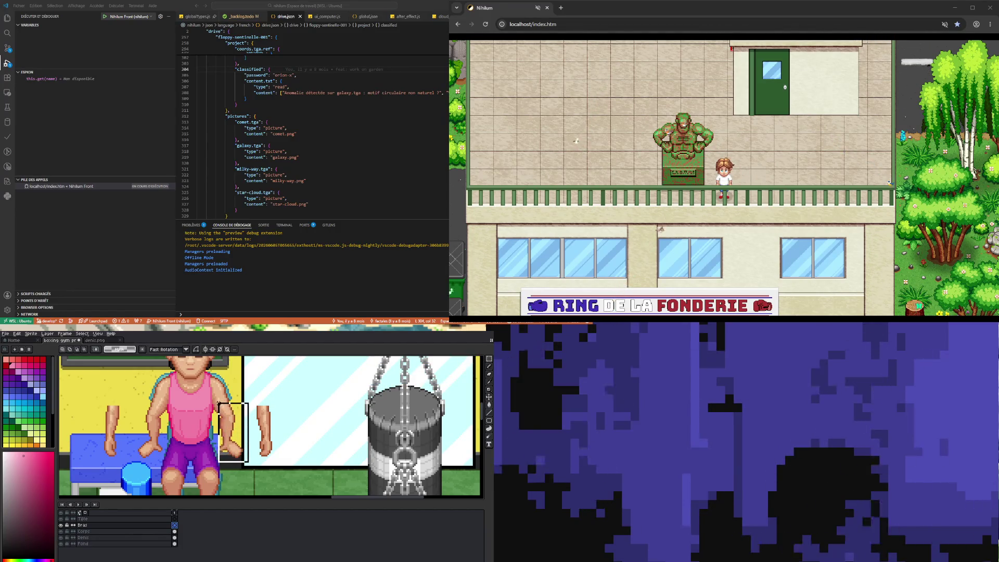
left_click(175, 531)
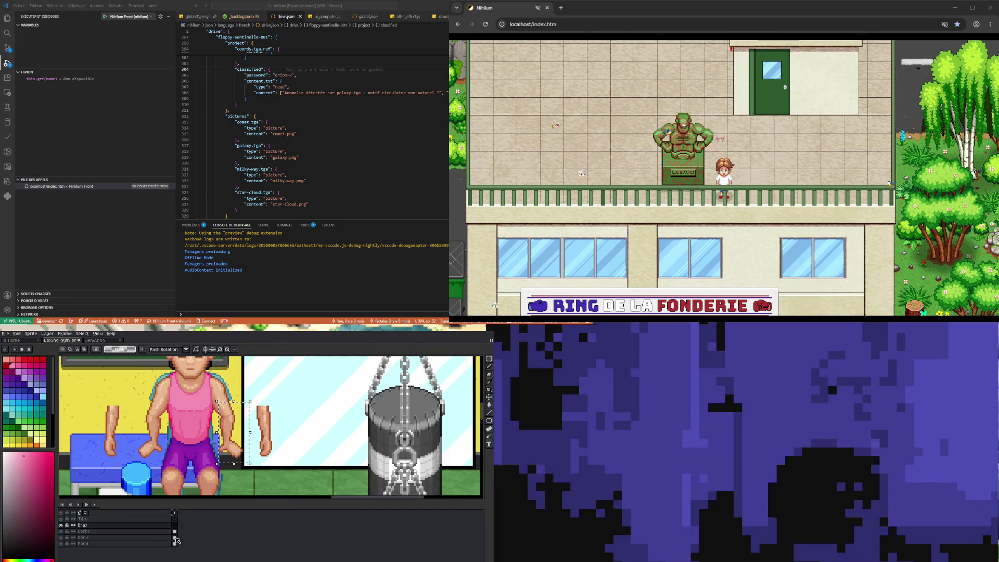
key("Delete")
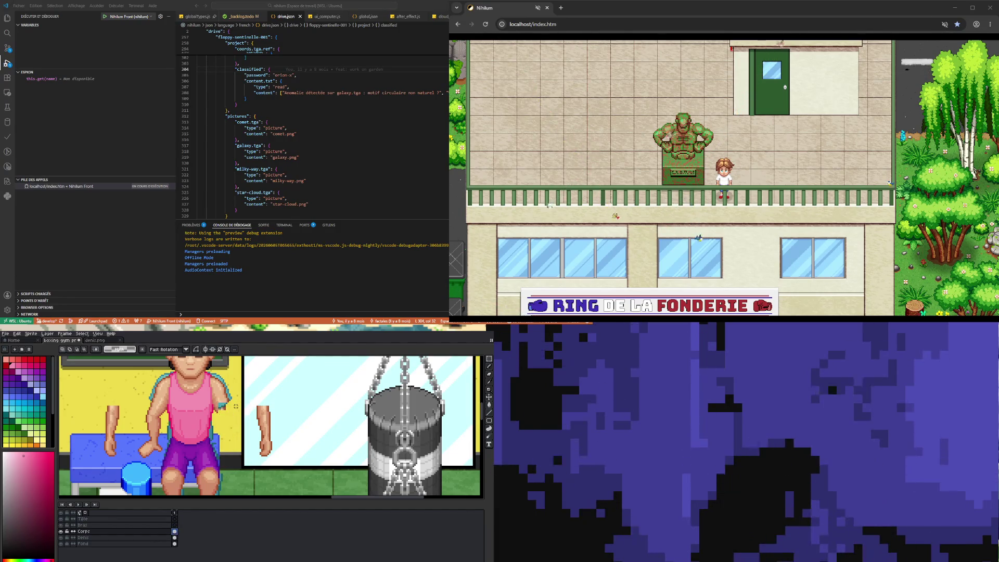
Paint teal pixels onto the arm stub
scroll(234, 404, "up", 1)
scroll(234, 405, "up", 1)
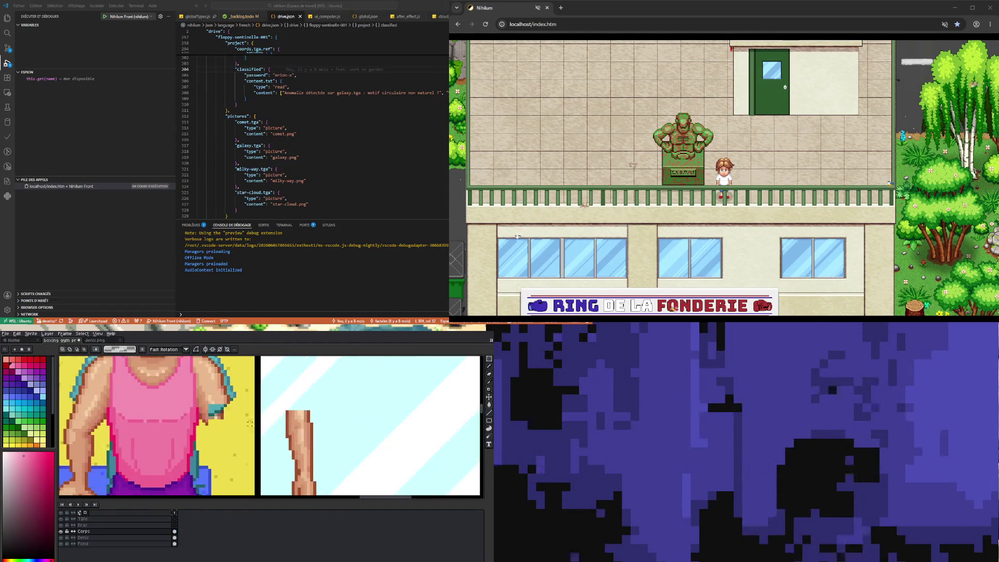
scroll(299, 407, "down", 1)
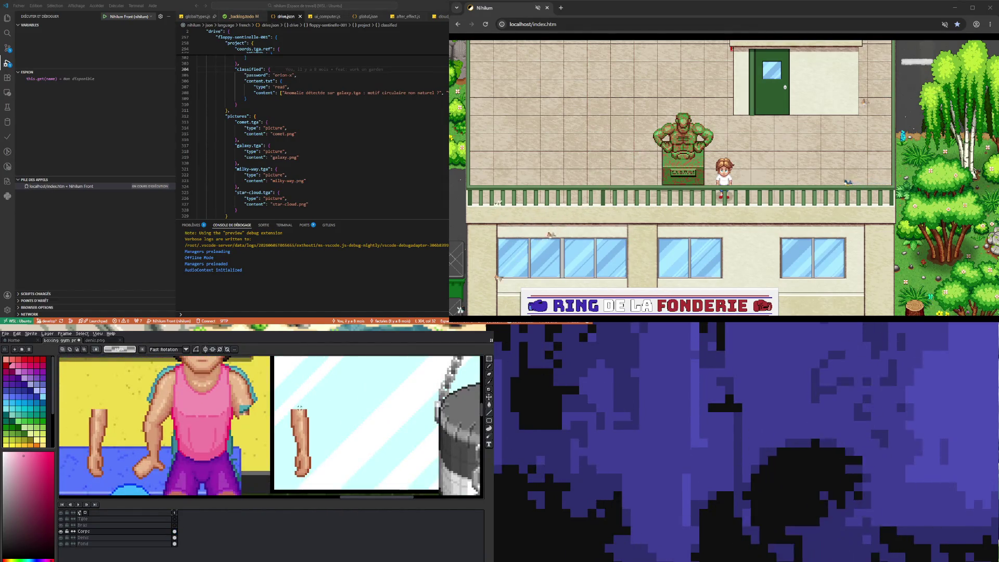
scroll(299, 407, "down", 1)
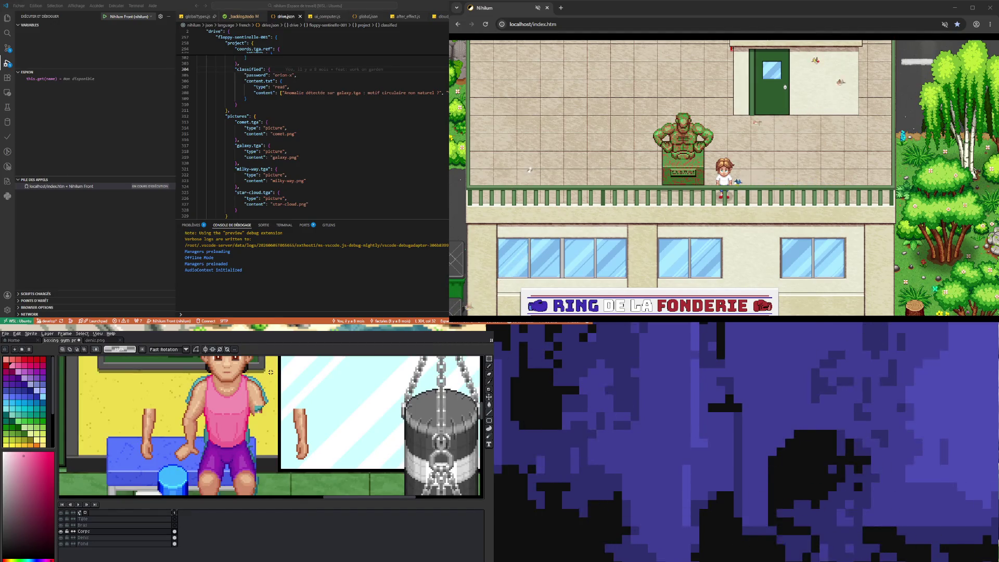
scroll(254, 415, "up", 1)
scroll(255, 415, "up", 1)
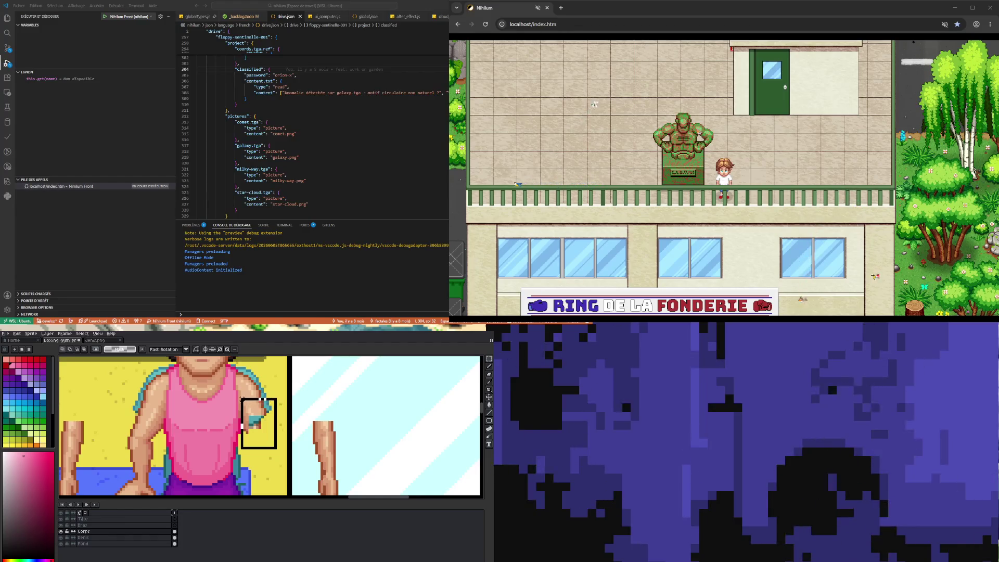
left_click(250, 410)
Sample the orange-brown skin tone from the boxer and return to the Pencil on Corps
scroll(265, 417, "down", 1)
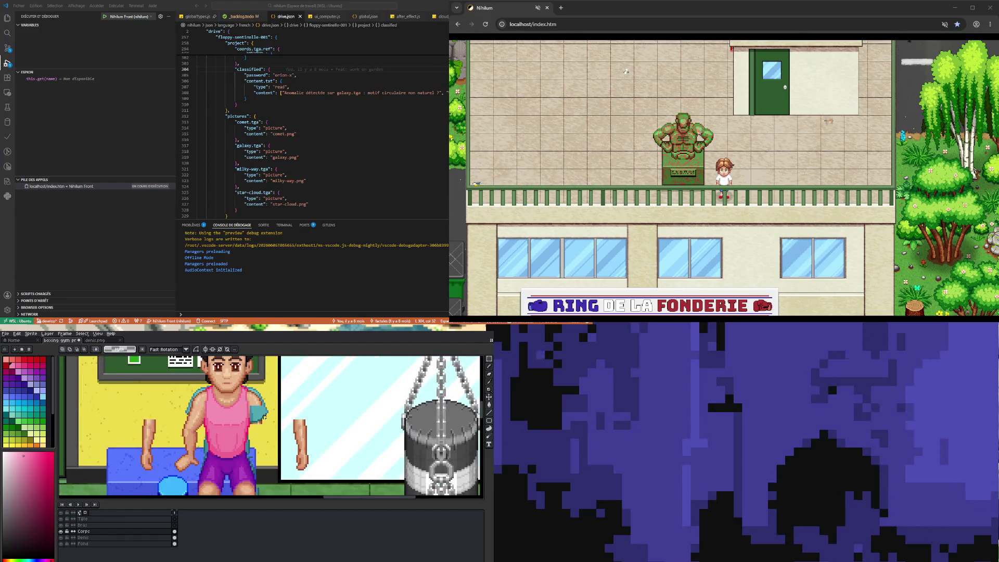
scroll(264, 415, "up", 1)
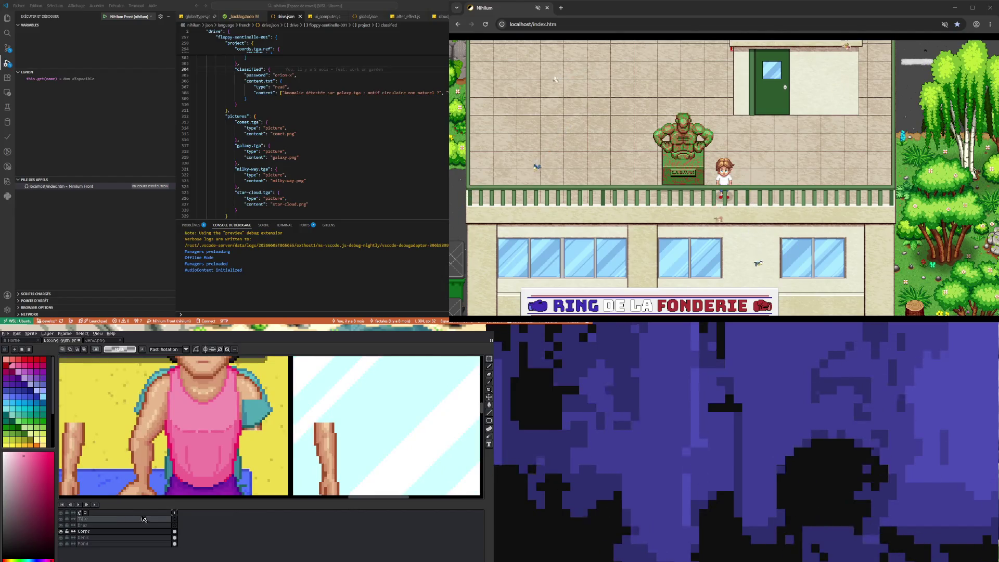
scroll(231, 428, "down", 1)
scroll(256, 410, "up", 1)
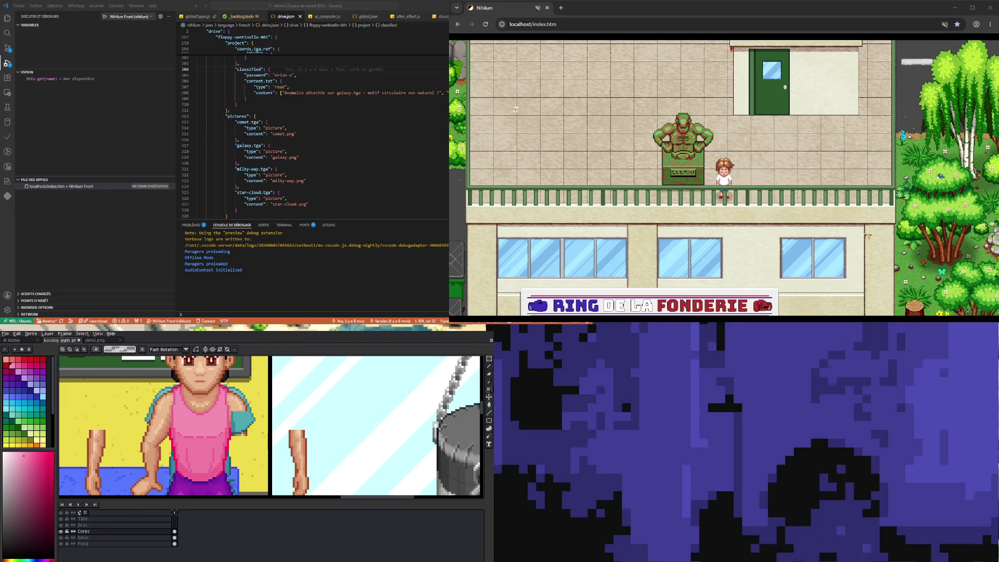
left_click(490, 388)
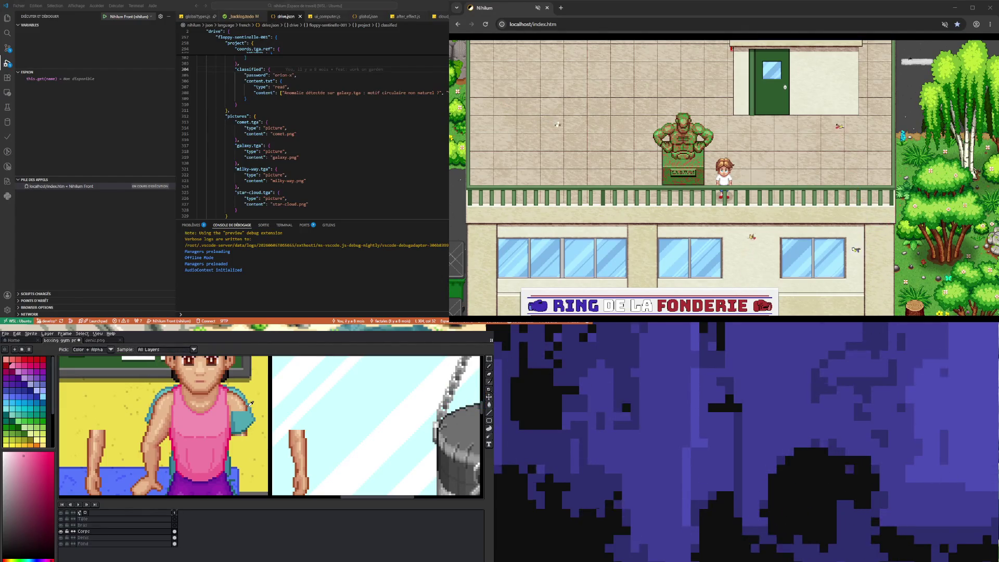
left_click(248, 405)
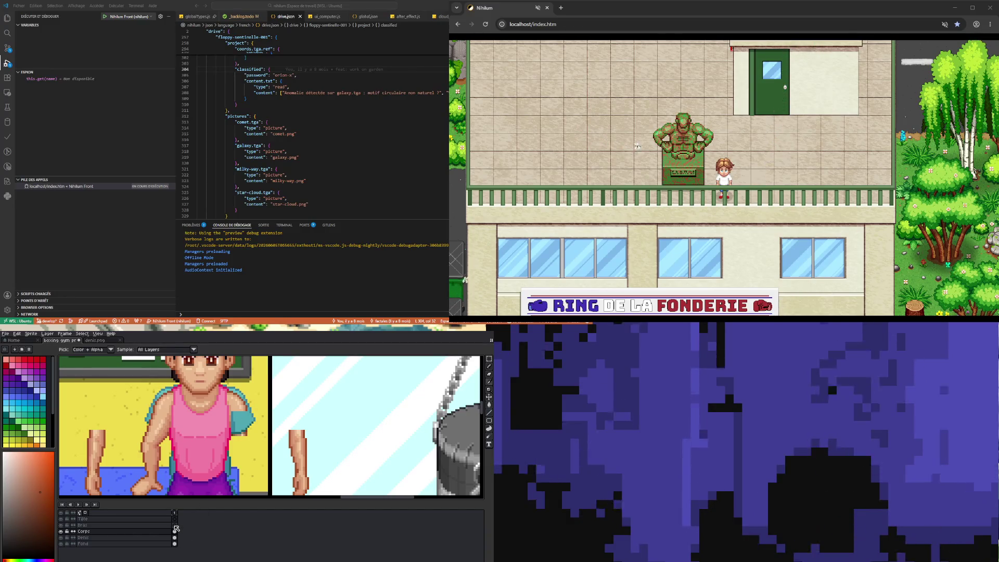
left_click(174, 531)
scroll(219, 459, "up", 1)
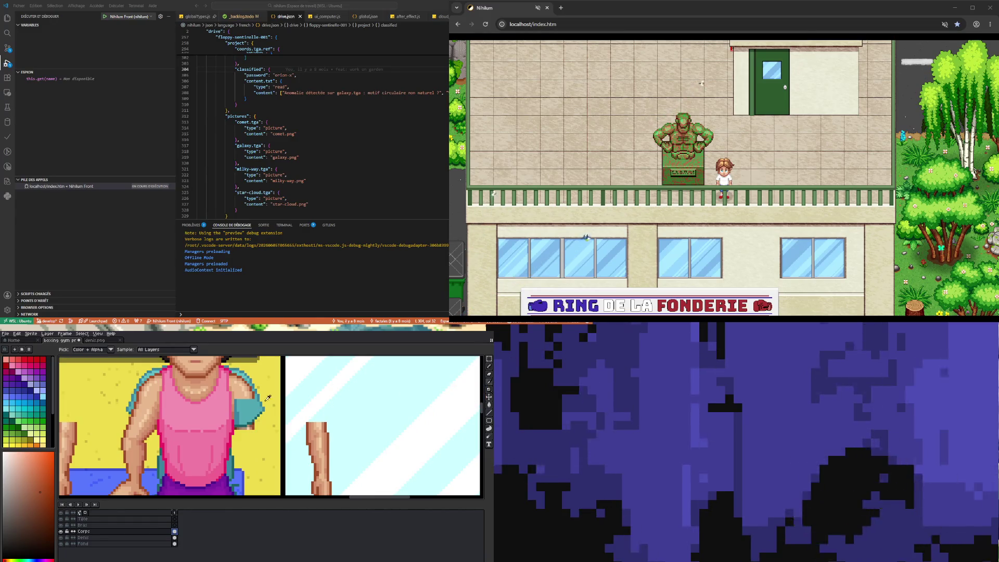
left_click(490, 367)
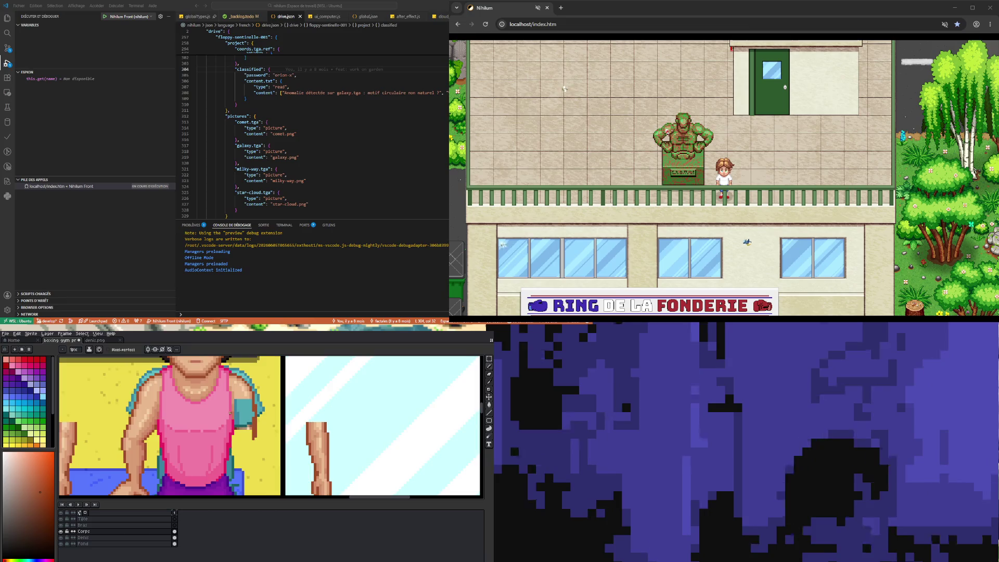
Bring up the layer options menu for the Corps layer
scroll(229, 413, "down", 2)
scroll(231, 390, "up", 2)
scroll(231, 389, "down", 2)
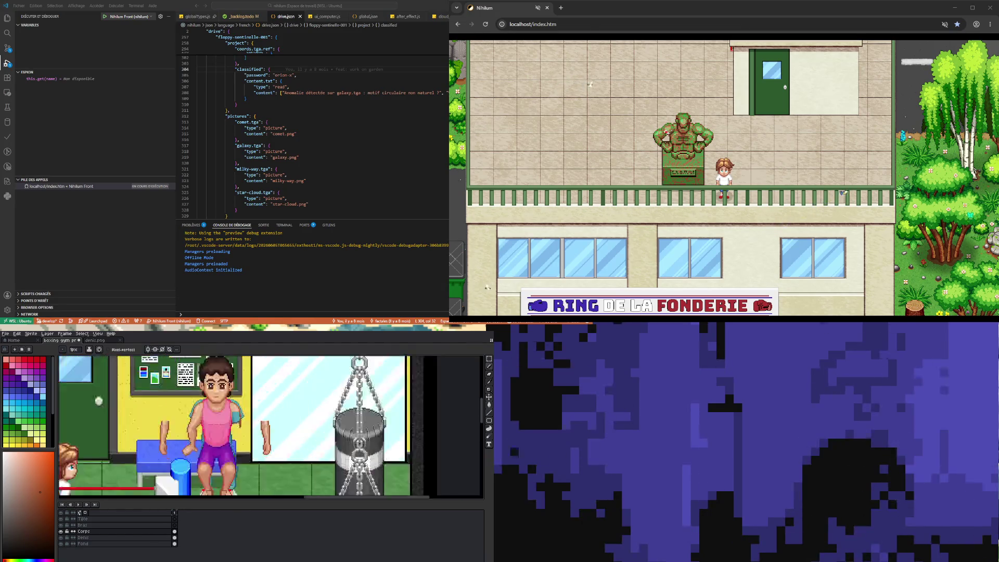
scroll(231, 389, "up", 1)
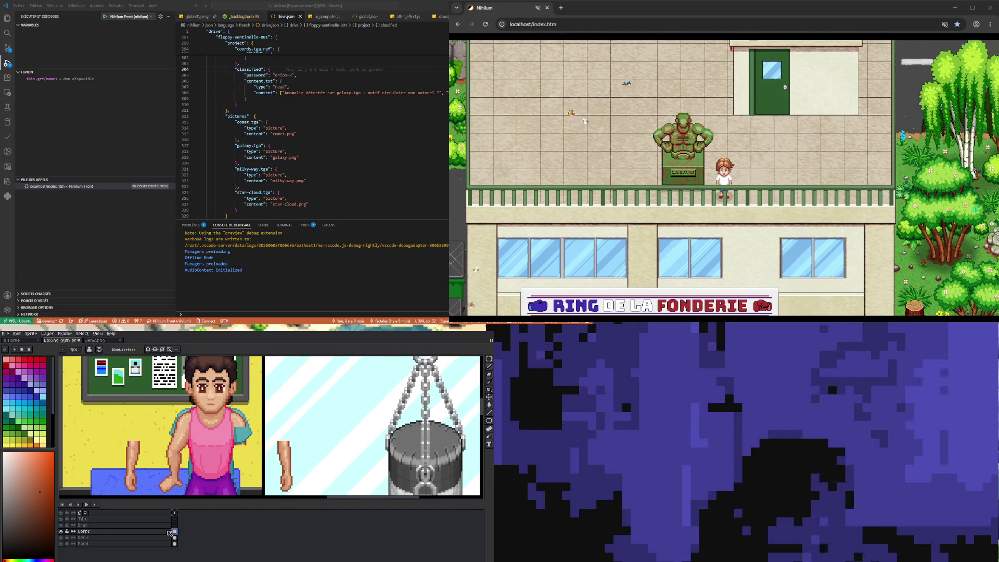
right_click(149, 533)
Add a new Layer 1 above Corps and make it the active layer
mouse_move(159, 543)
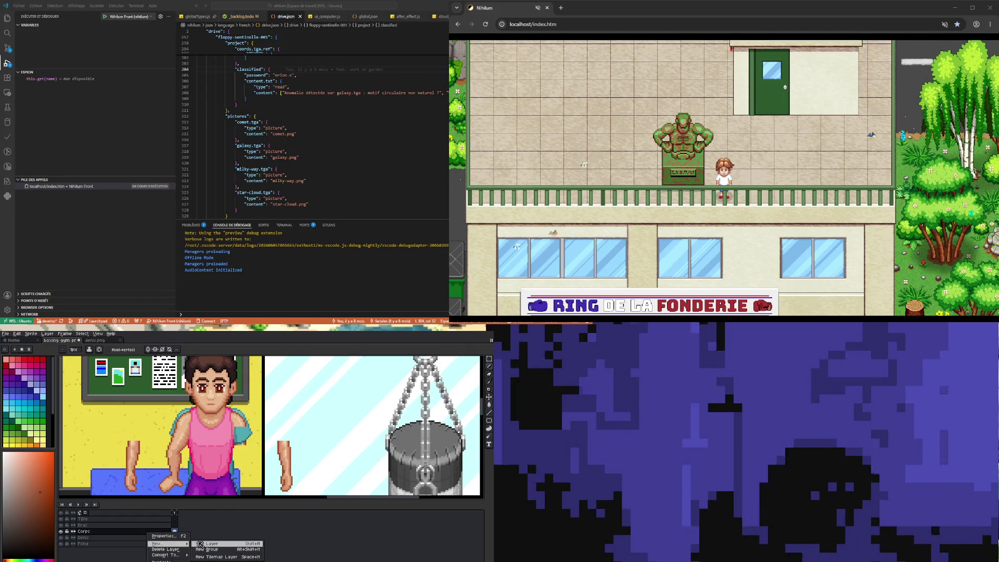
left_click(208, 544)
left_click(175, 532)
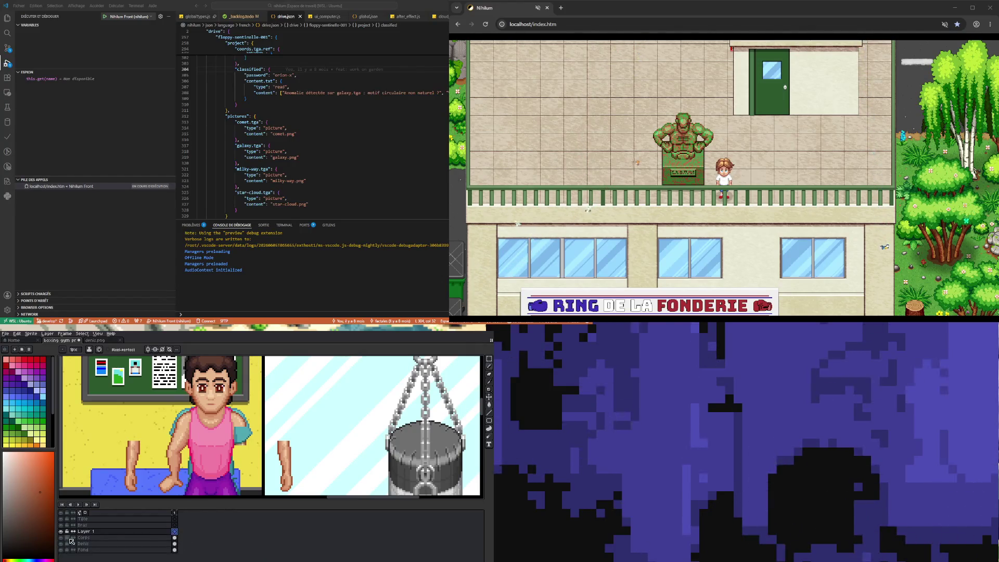
scroll(217, 461, "up", 1)
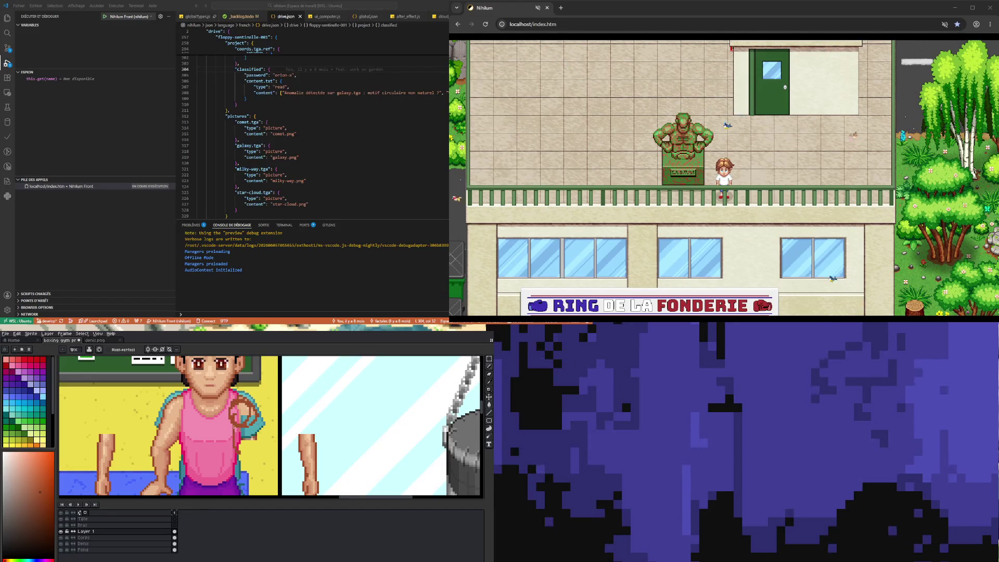
Pencil a brown rope loop over the boxer's pink shirt on Layer 1
left_click_drag(233, 426, 254, 449)
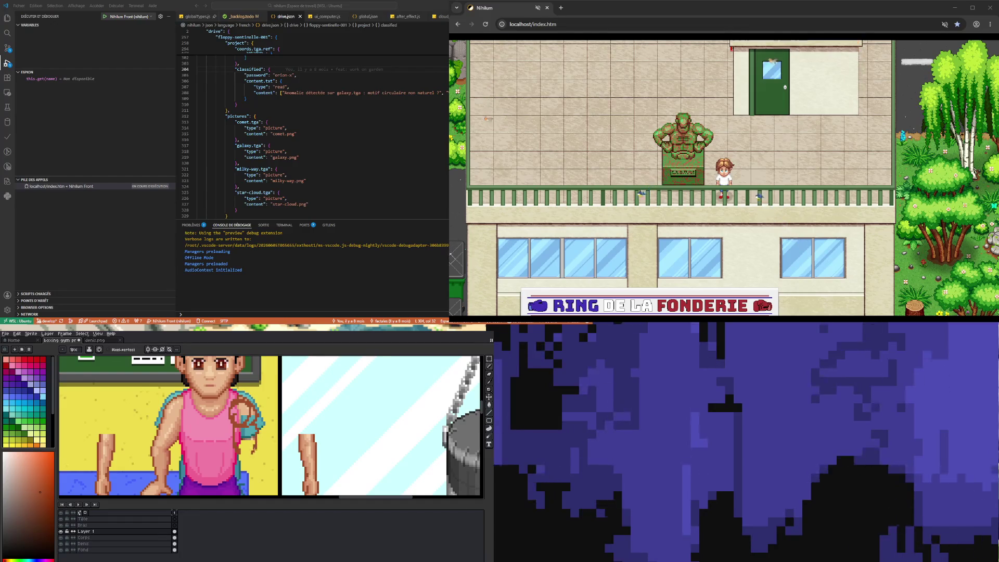
mouse_move(251, 449)
left_mouse_down()
mouse_move(240, 439)
mouse_move(246, 461)
left_mouse_up()
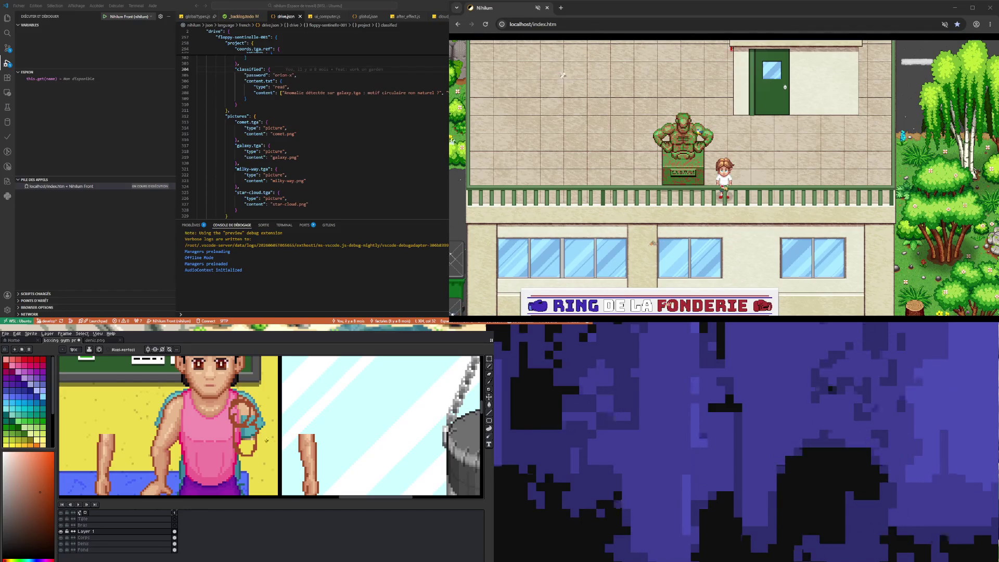
scroll(246, 461, "down", 3)
scroll(246, 461, "up", 2)
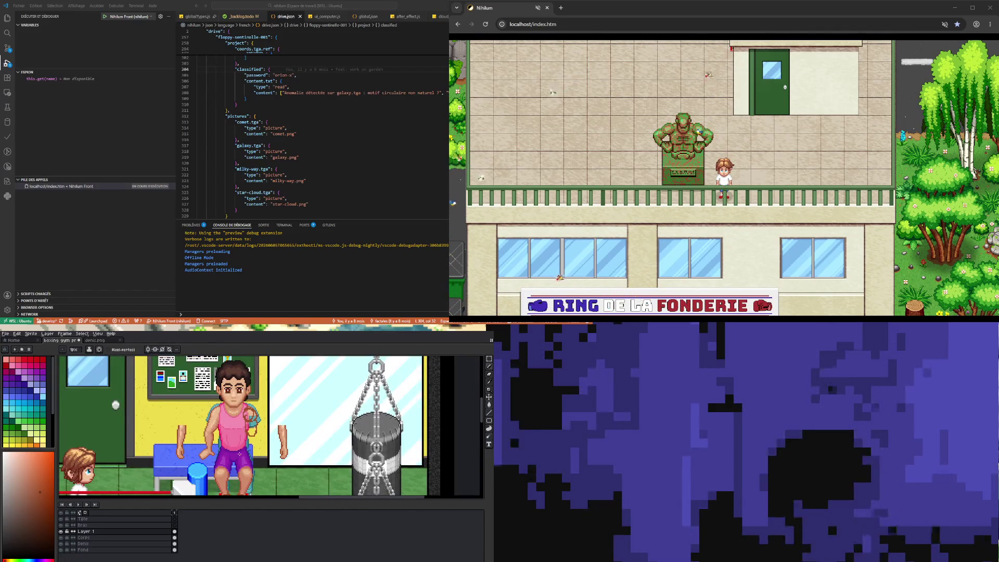
scroll(254, 431, "up", 1)
scroll(252, 432, "up", 1)
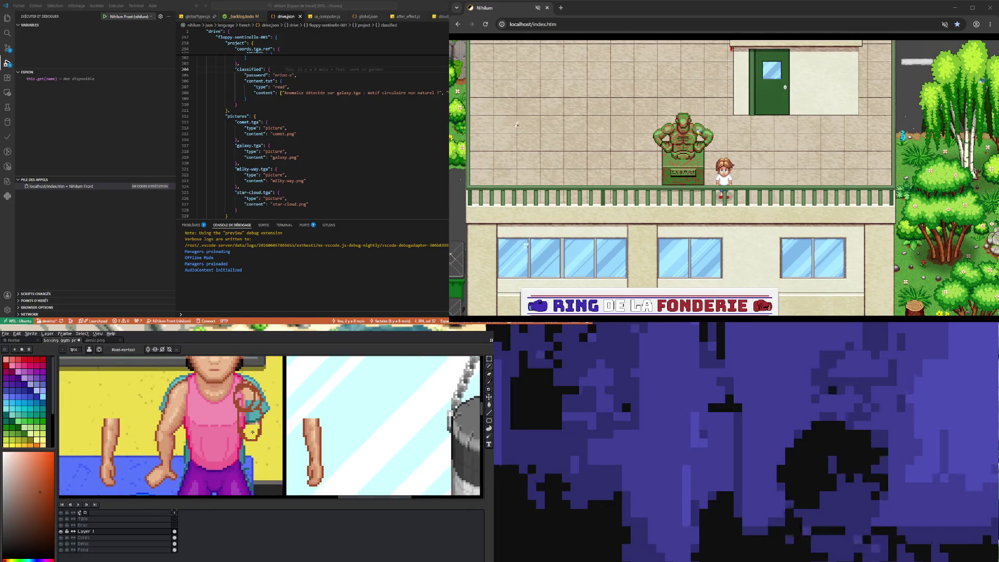
scroll(252, 432, "up", 1)
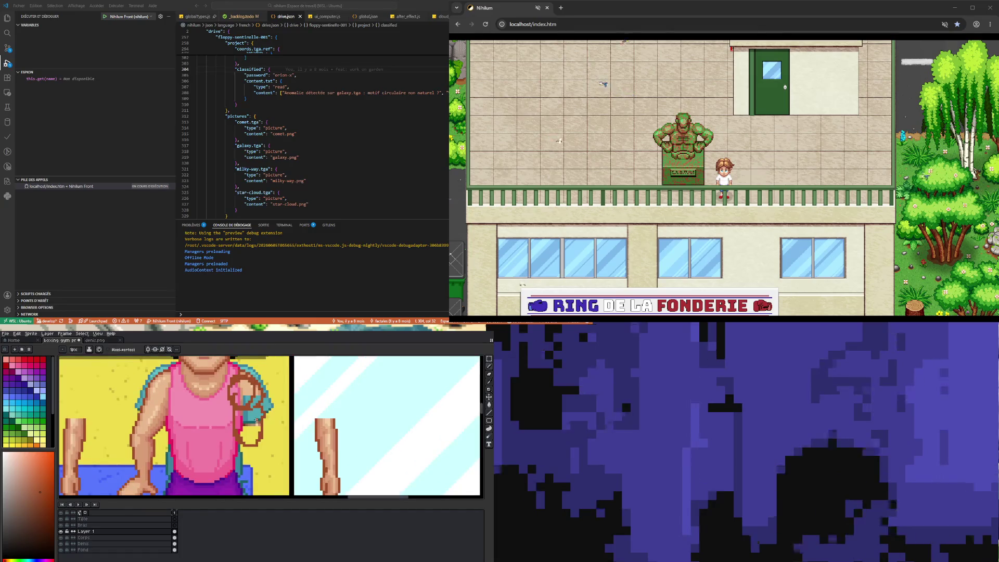
scroll(255, 424, "down", 2)
scroll(259, 418, "up", 1)
scroll(260, 419, "up", 1)
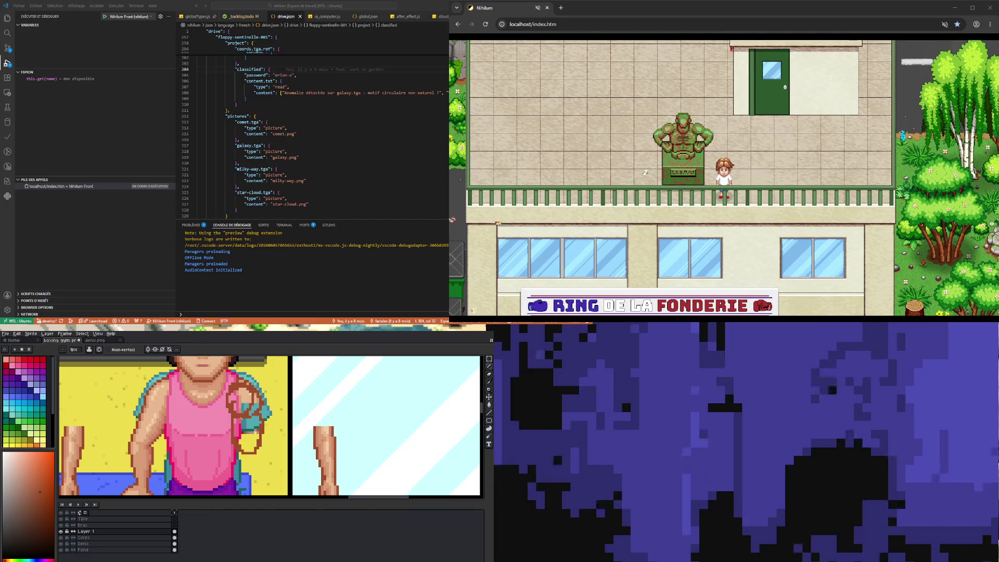
scroll(243, 419, "down", 2)
scroll(244, 427, "up", 1)
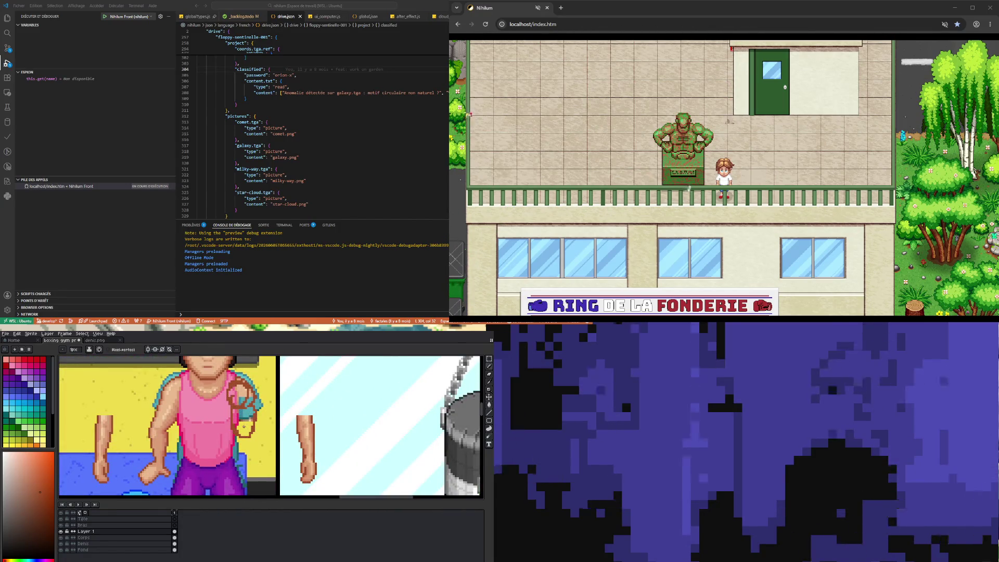
scroll(245, 416, "down", 1)
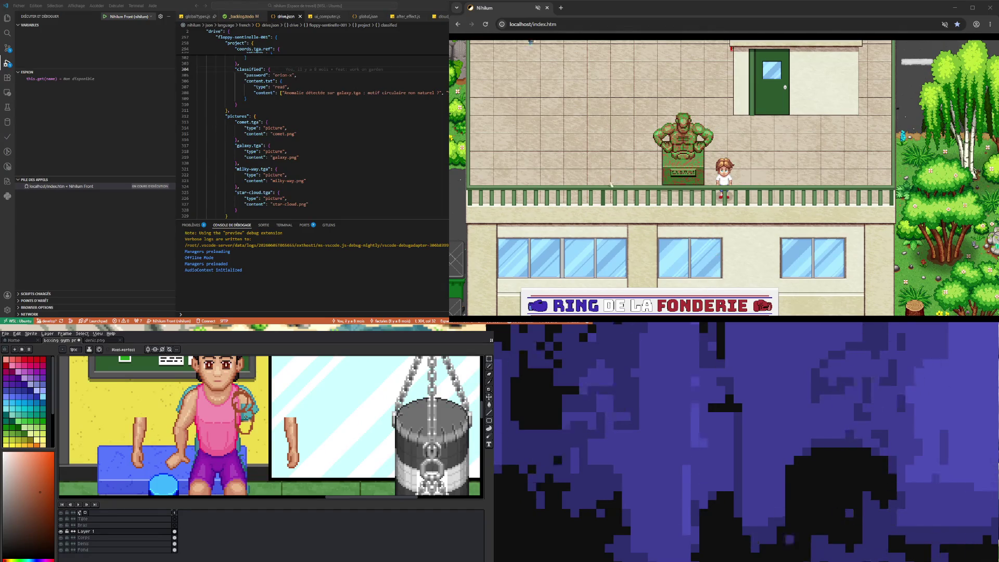
scroll(249, 412, "up", 2)
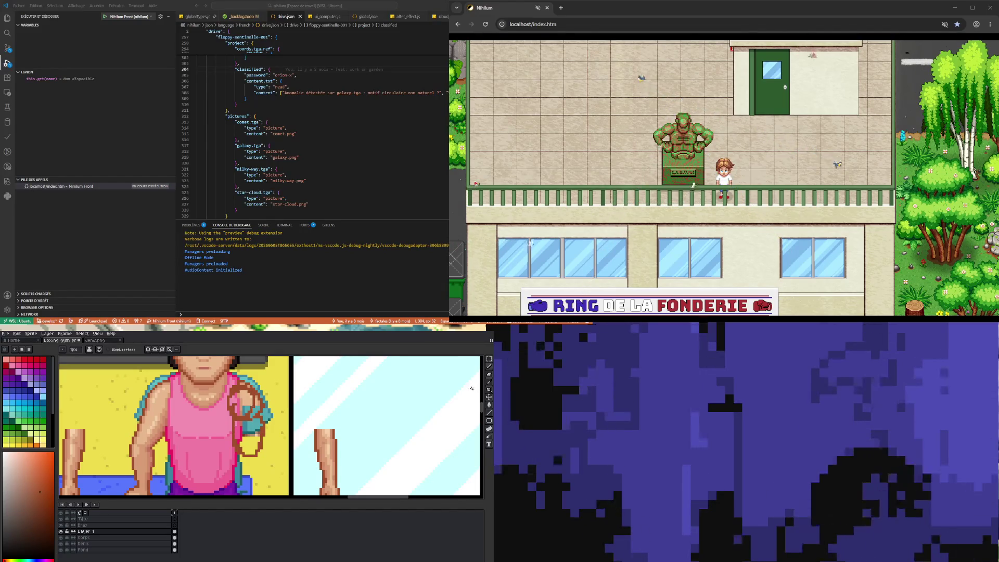
Erase stray pixels, then sample the skin colour and paint the boxer's hand
left_click(490, 374)
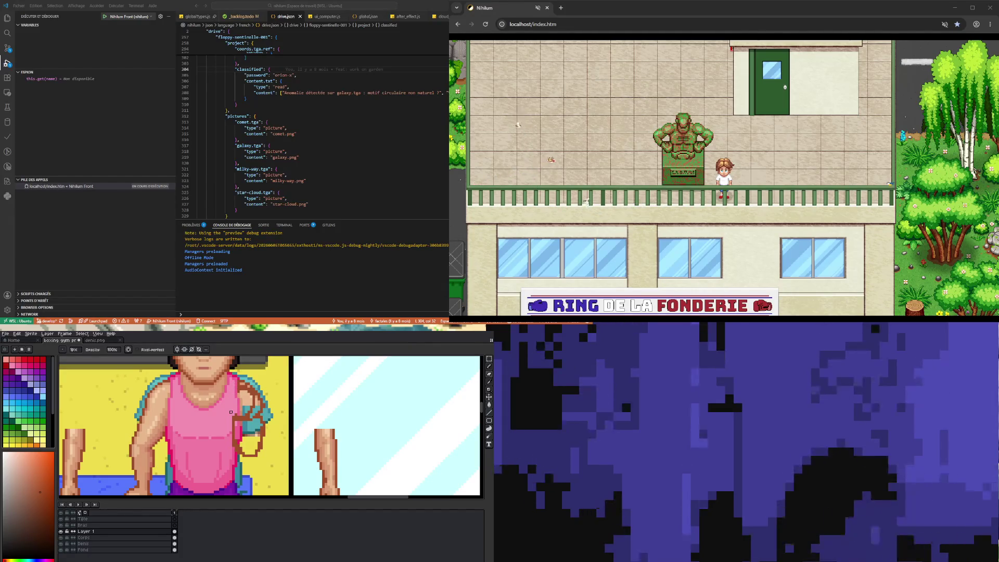
left_click(489, 383)
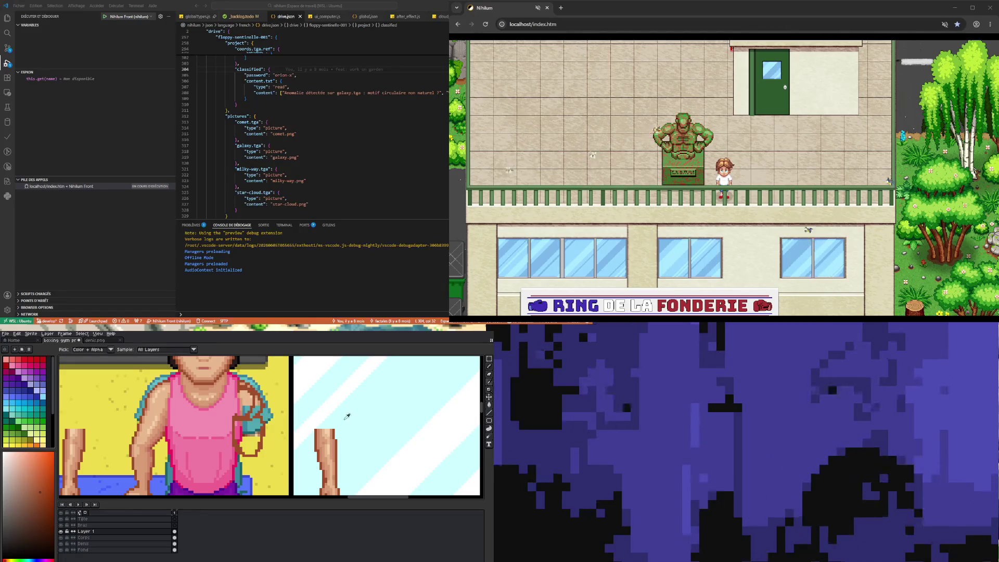
left_click(490, 367)
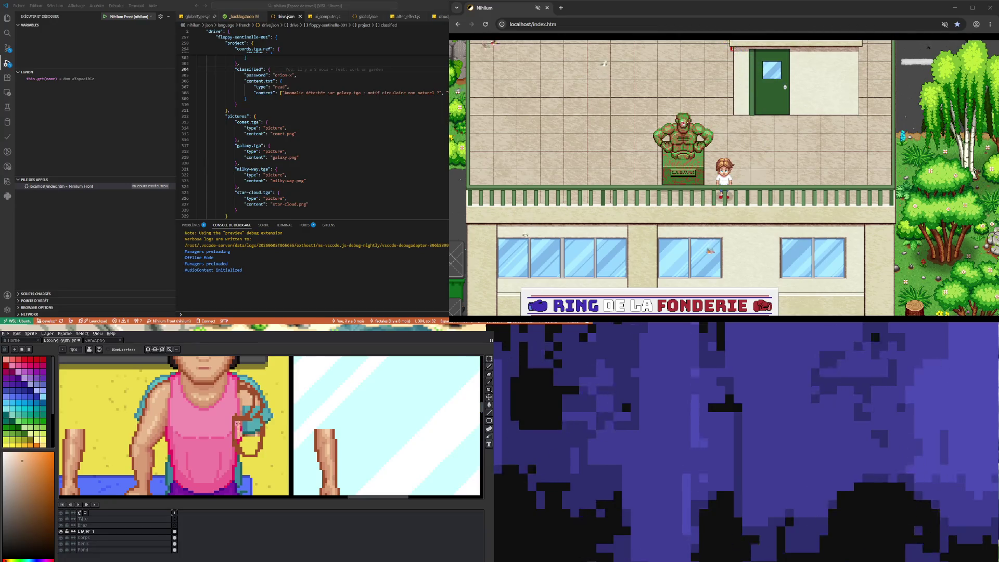
left_click_drag(242, 429, 257, 443)
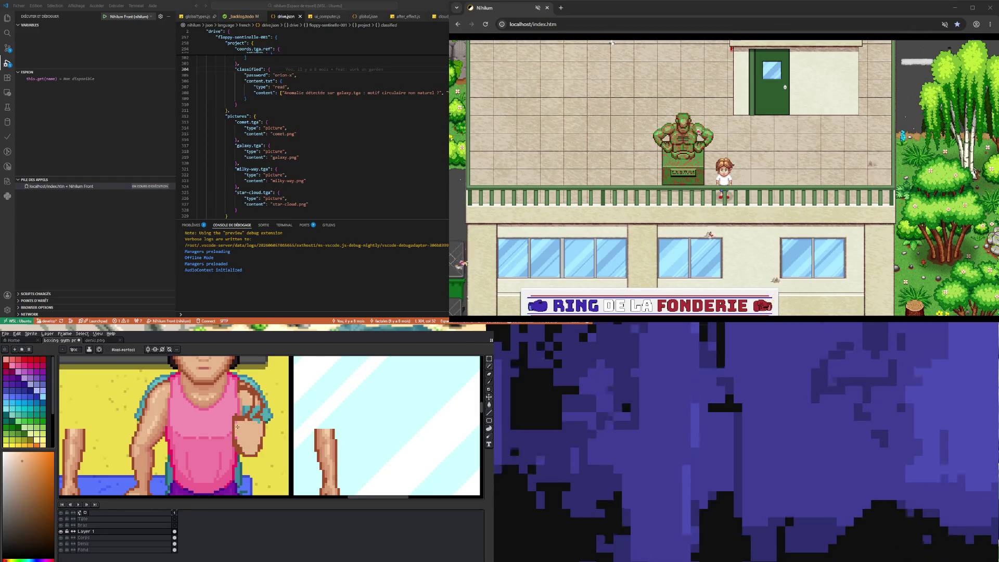
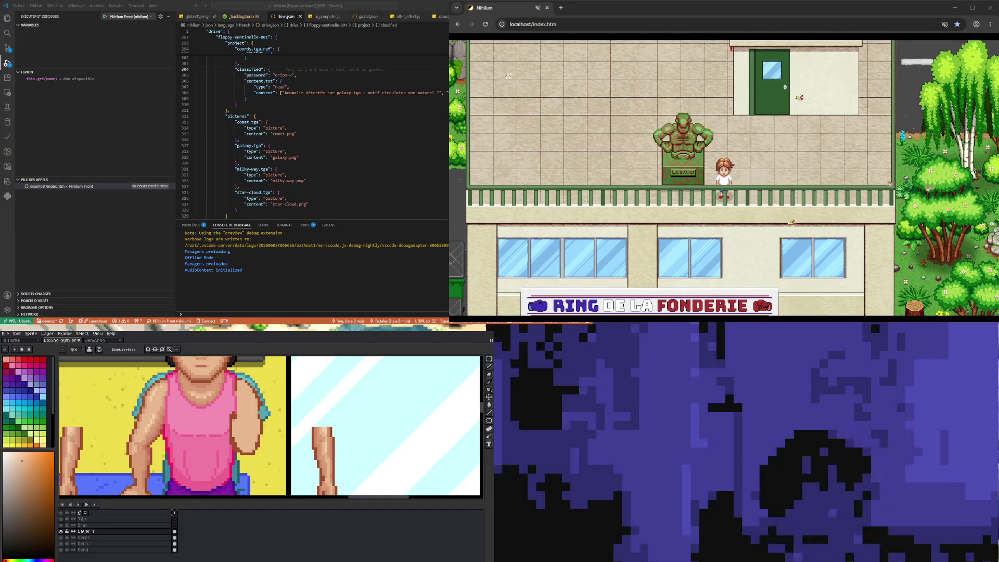
Make the Corps layer the active layer
scroll(221, 416, "down", 2)
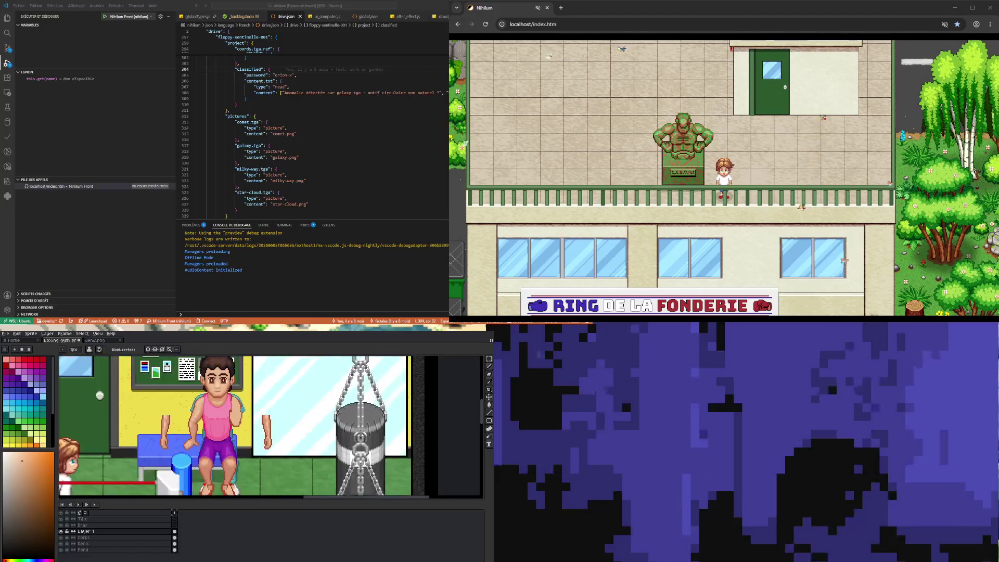
scroll(270, 427, "down", 2)
scroll(270, 427, "up", 2)
scroll(271, 427, "down", 2)
scroll(270, 426, "up", 1)
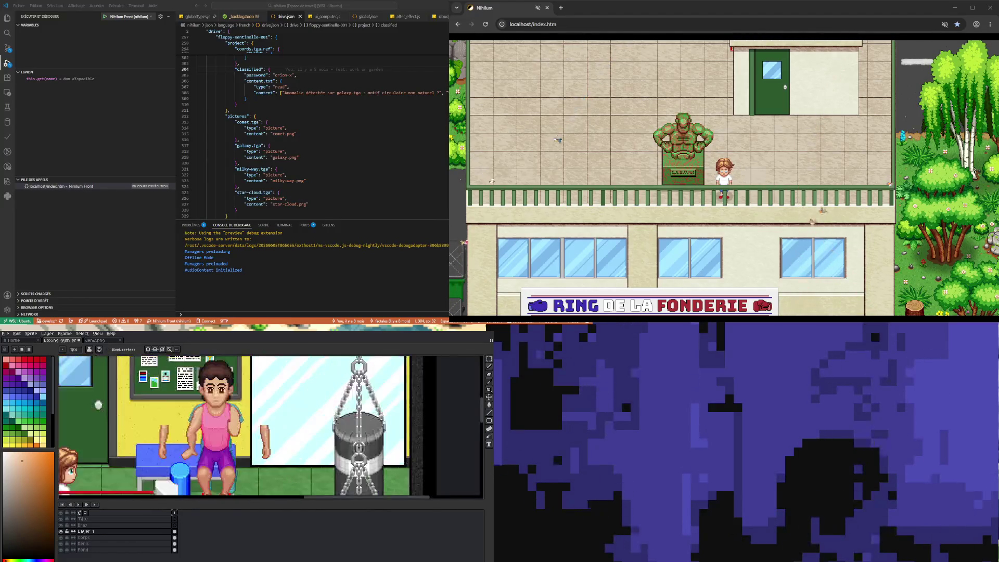
scroll(271, 427, "up", 3)
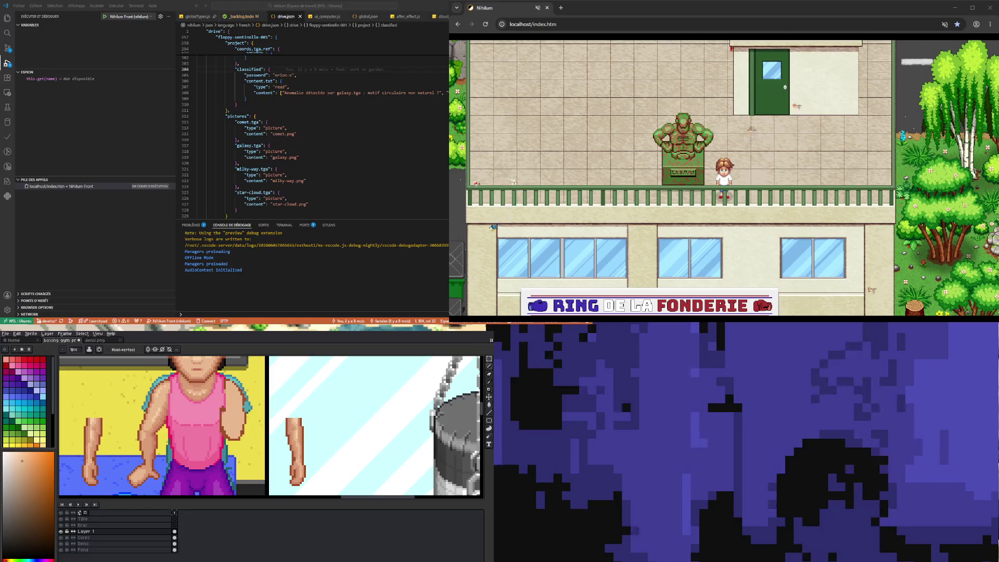
left_click(489, 359)
left_click(83, 537)
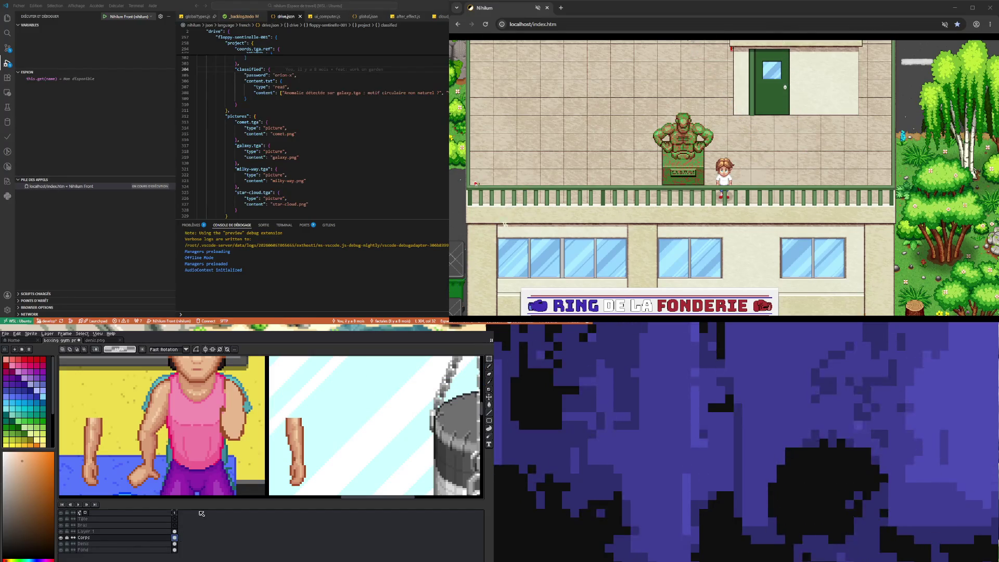
Marquee the boxer's shoulder and arm, nudge them down about 3 pixels, and deselect
left_click_drag(214, 372, 262, 415)
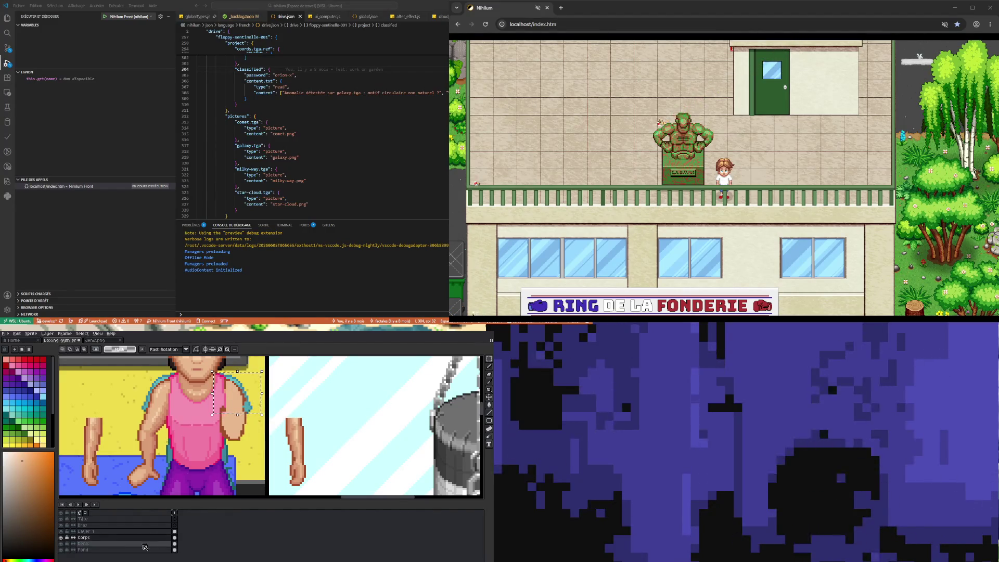
key("Down")
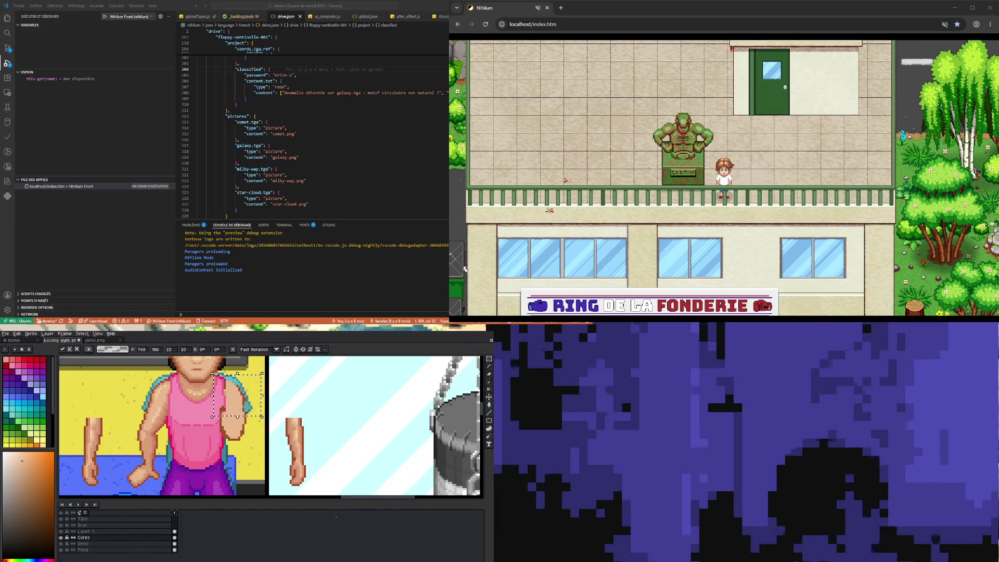
key("ctrl+d")
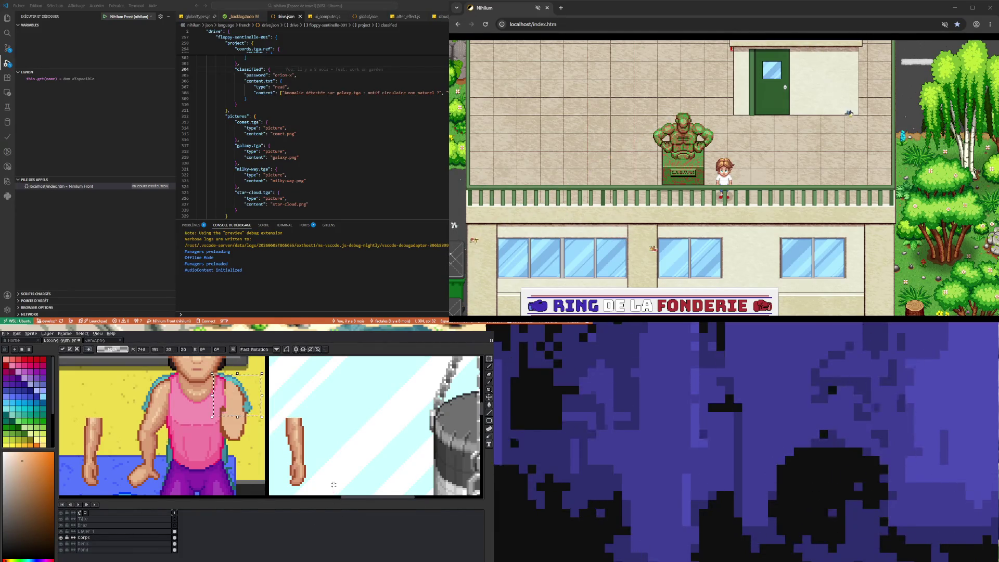
scroll(221, 385, "up", 2)
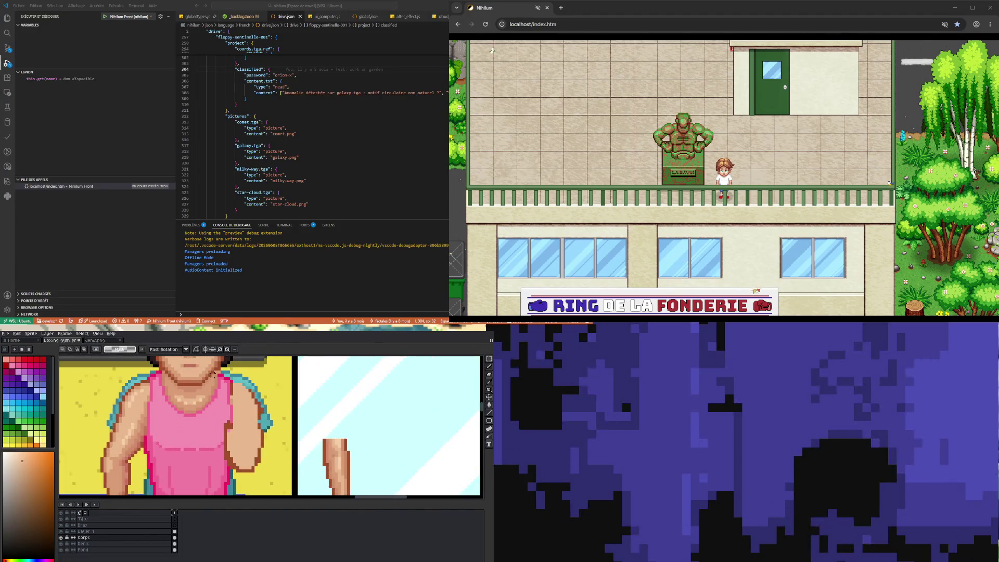
Switch to the Pencil and make the boxer's layer active
key("b")
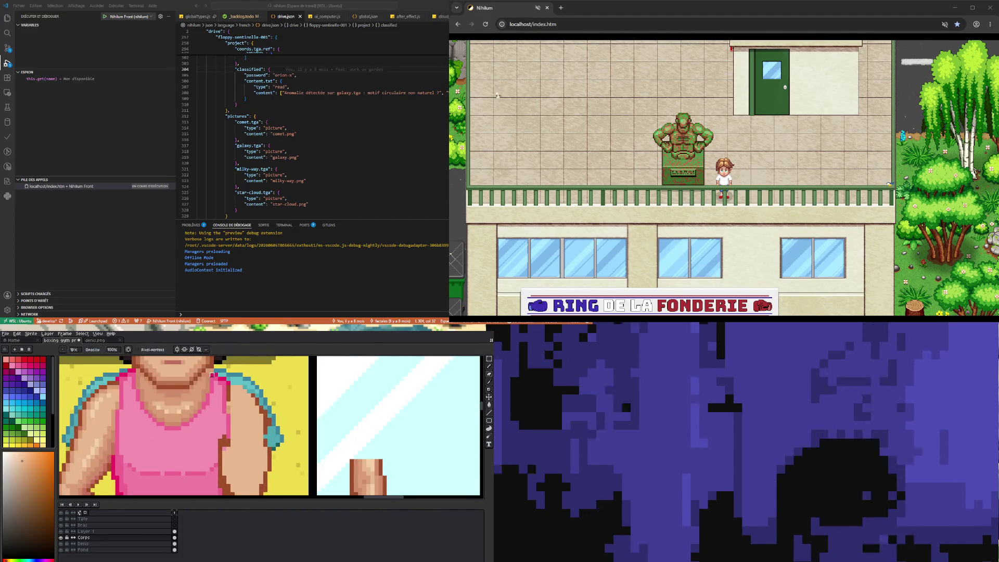
scroll(212, 366, "up", 1)
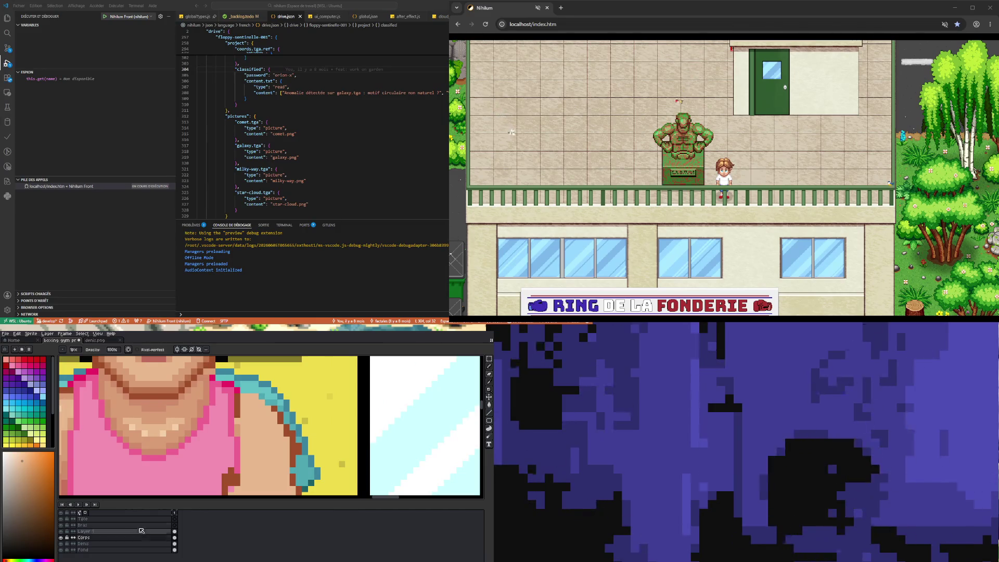
scroll(206, 372, "down", 3)
scroll(214, 435, "down", 2)
scroll(232, 365, "up", 1)
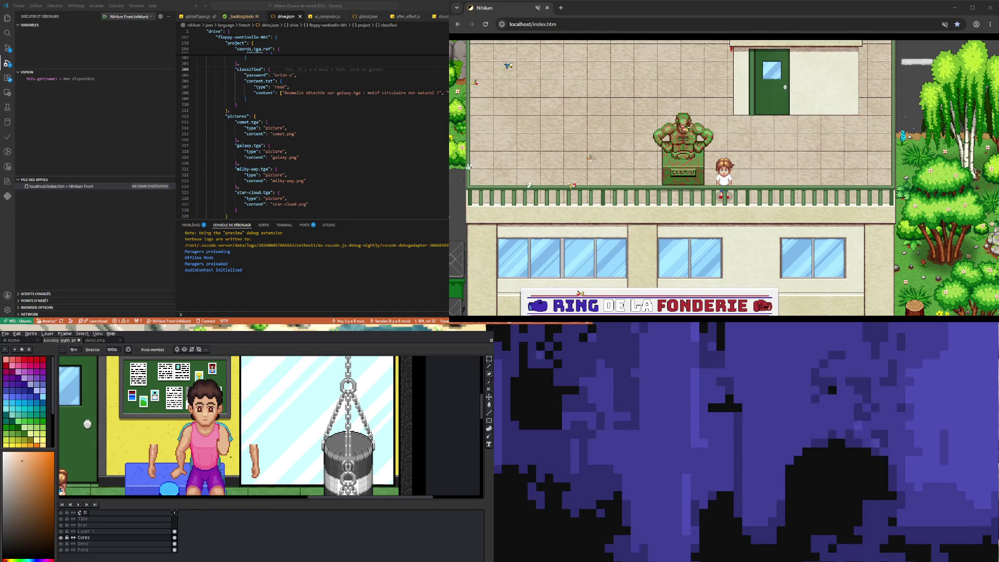
scroll(230, 438, "up", 1)
scroll(231, 439, "up", 1)
scroll(231, 439, "down", 2)
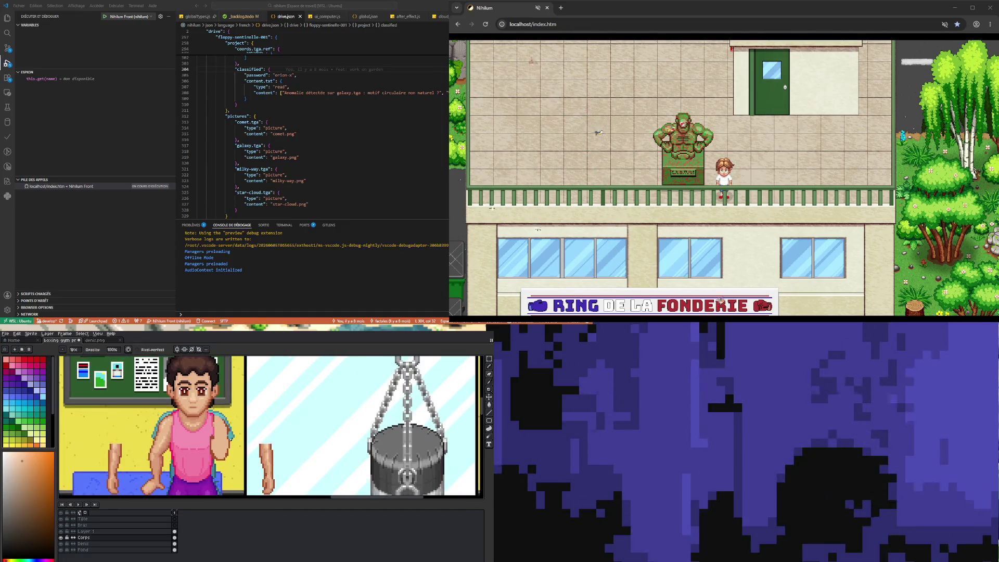
left_click(175, 544)
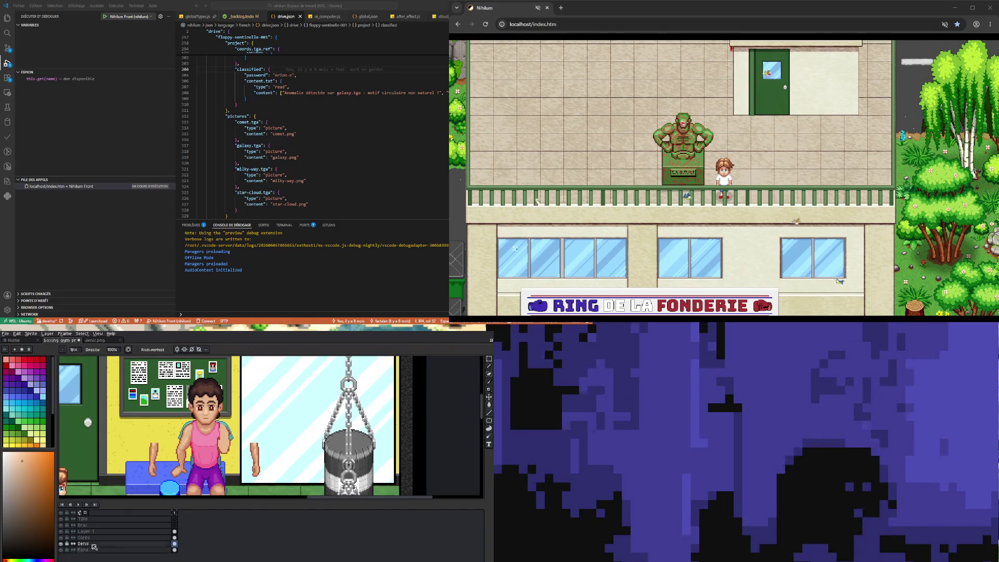
Use the rectangular marquee to erase the teal strap on the boxer's left shoulder
scroll(198, 433, "down", 1)
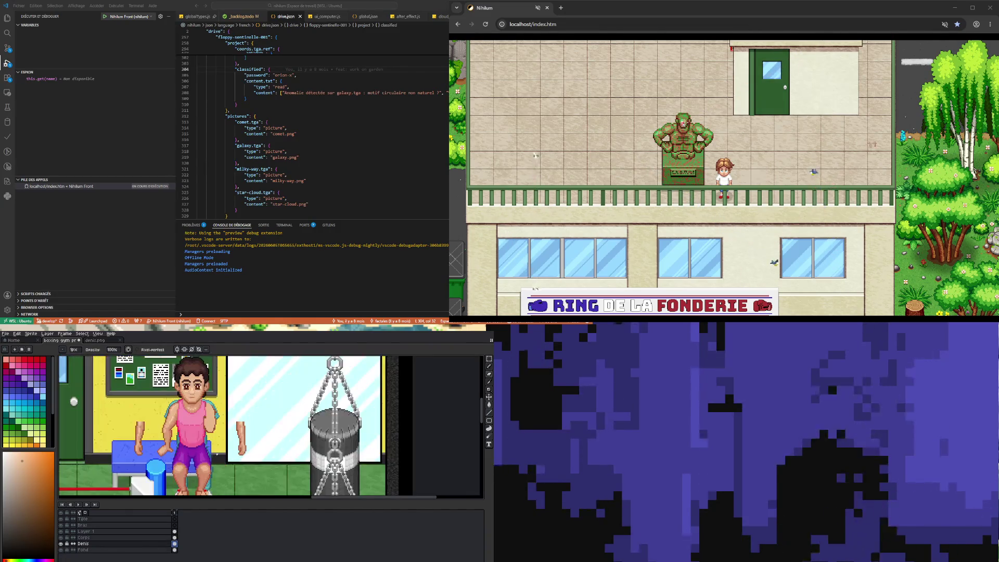
left_click(489, 359)
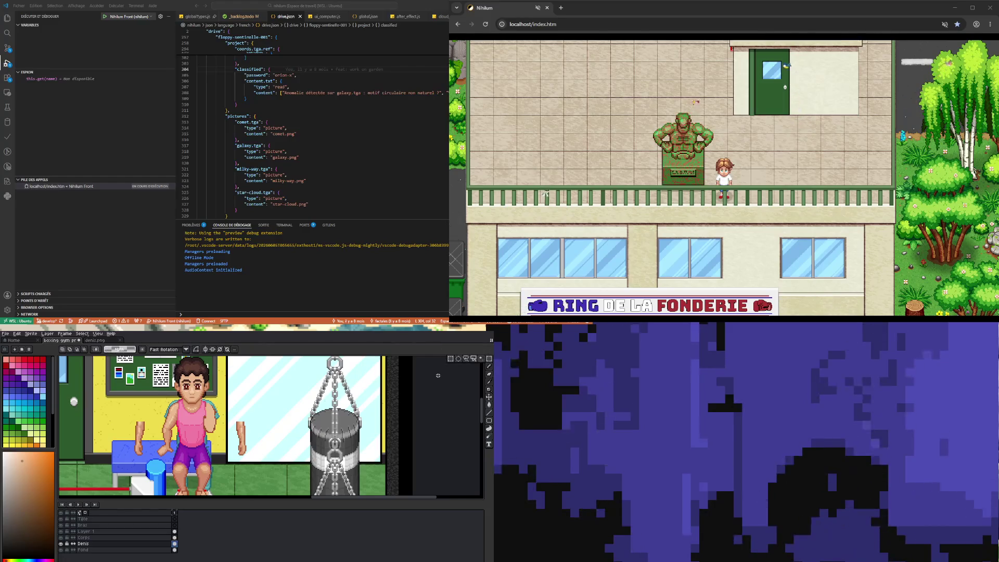
key("minus")
left_click_drag(162, 466, 193, 433)
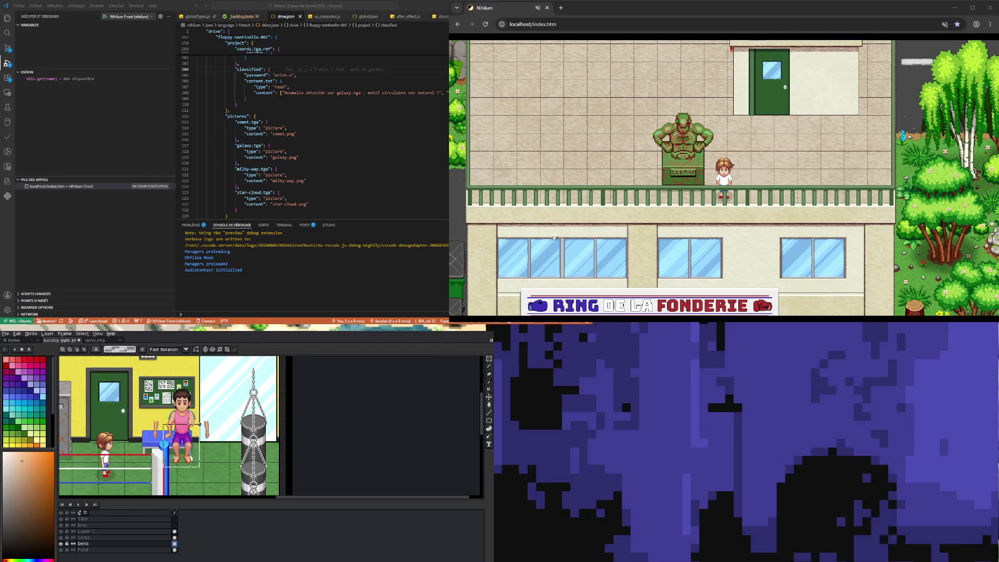
scroll(193, 433, "up", 2)
left_click_drag(128, 422, 225, 383)
left_click(172, 386)
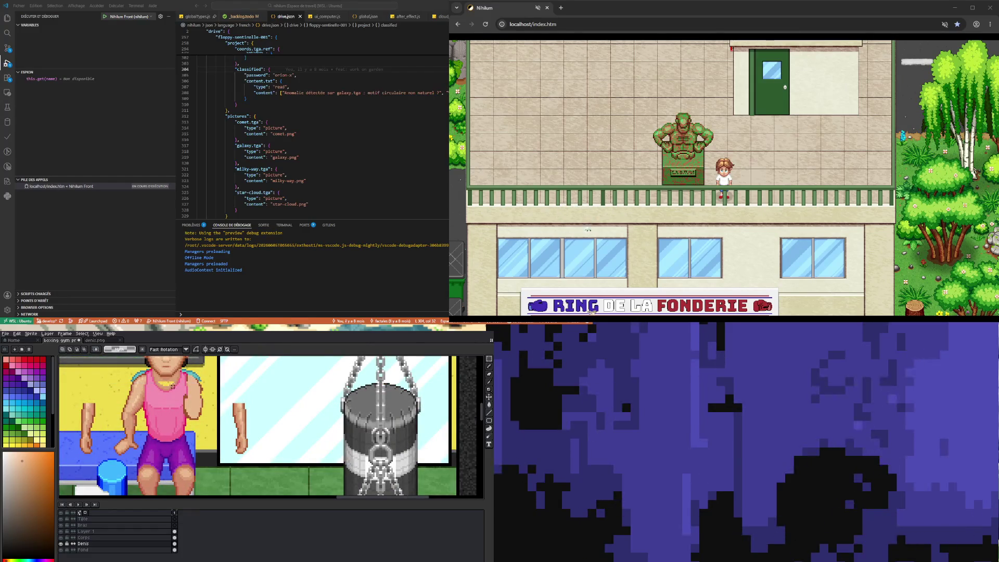
scroll(172, 386, "up", 2)
left_click_drag(119, 369, 155, 404)
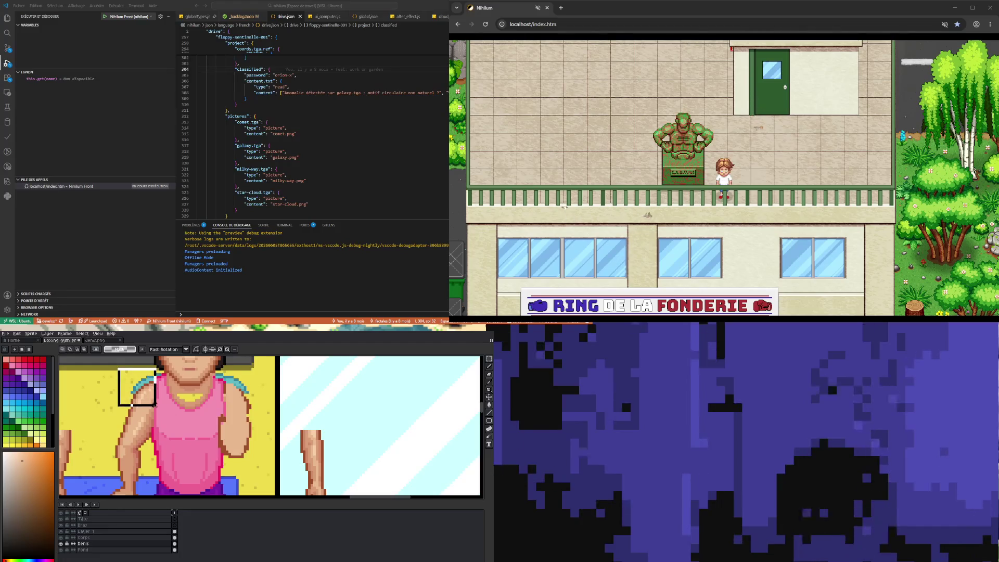
key("Delete")
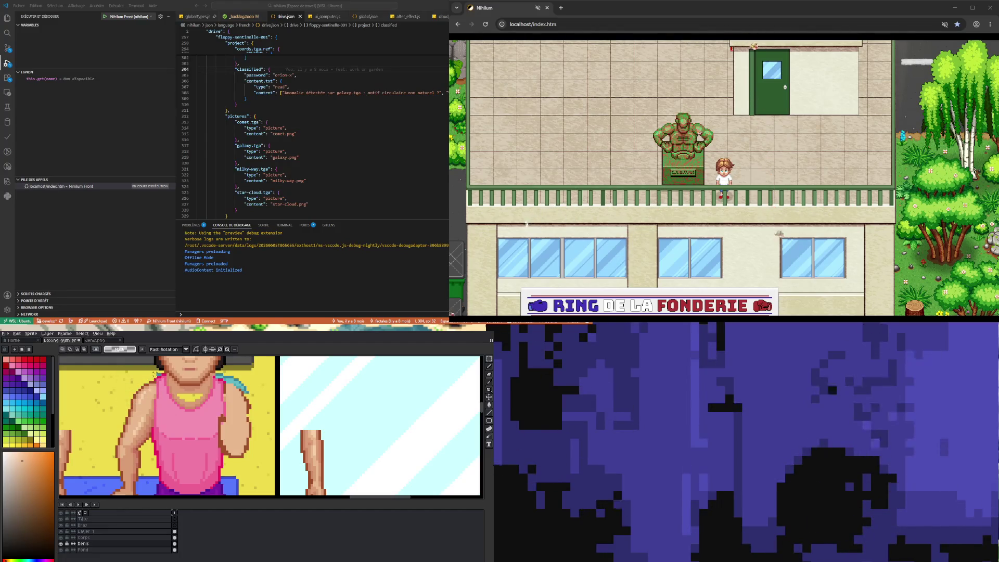
Erase the teal strap on the boxer's right shoulder
left_click_drag(154, 373, 168, 405)
left_click(251, 372)
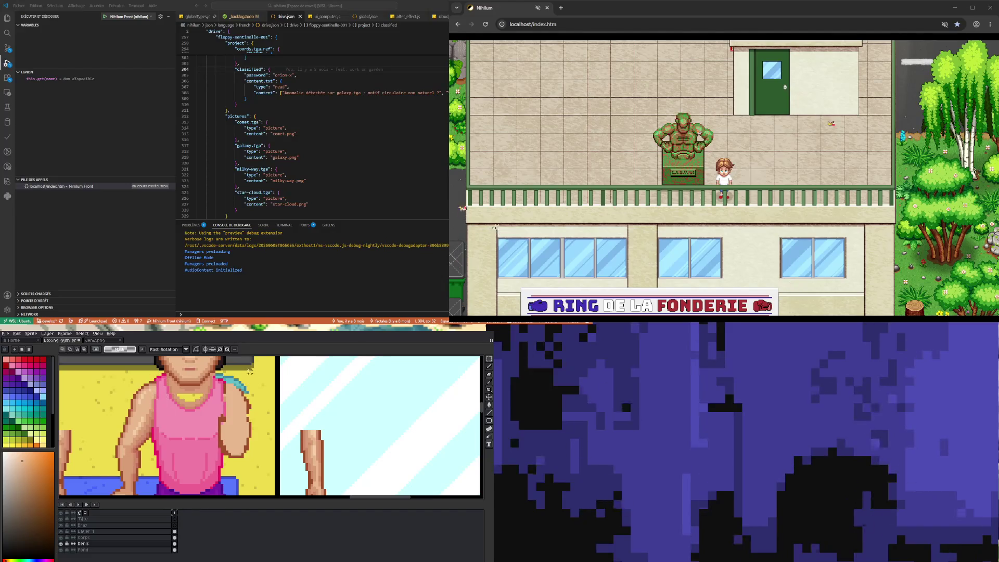
left_click_drag(211, 374, 256, 398)
key("Delete")
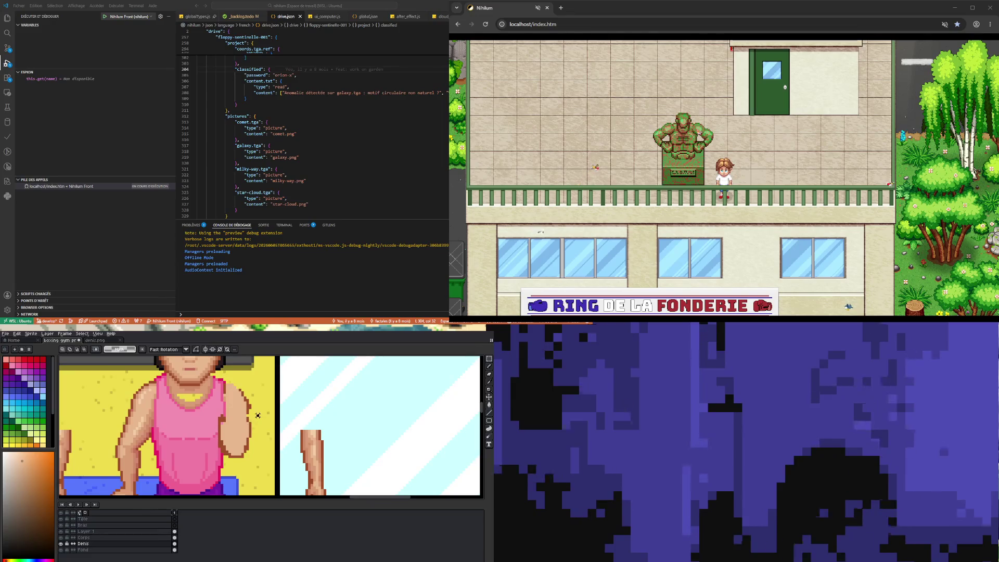
Try selections over the right arm and torso, then undo the last change
left_click_drag(224, 384, 270, 440)
left_click(180, 396)
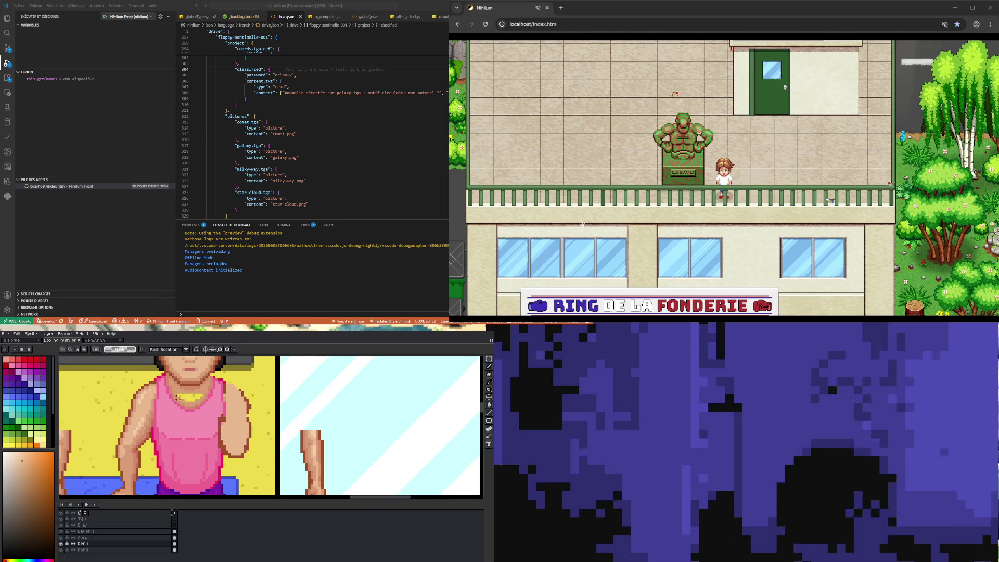
left_click_drag(166, 382, 244, 471)
left_click(234, 456)
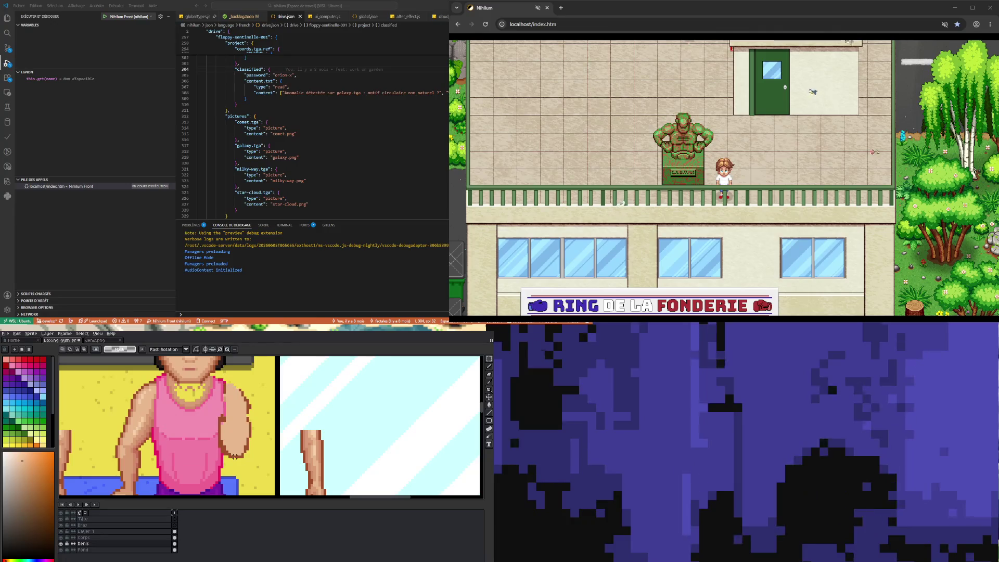
key("ctrl+z")
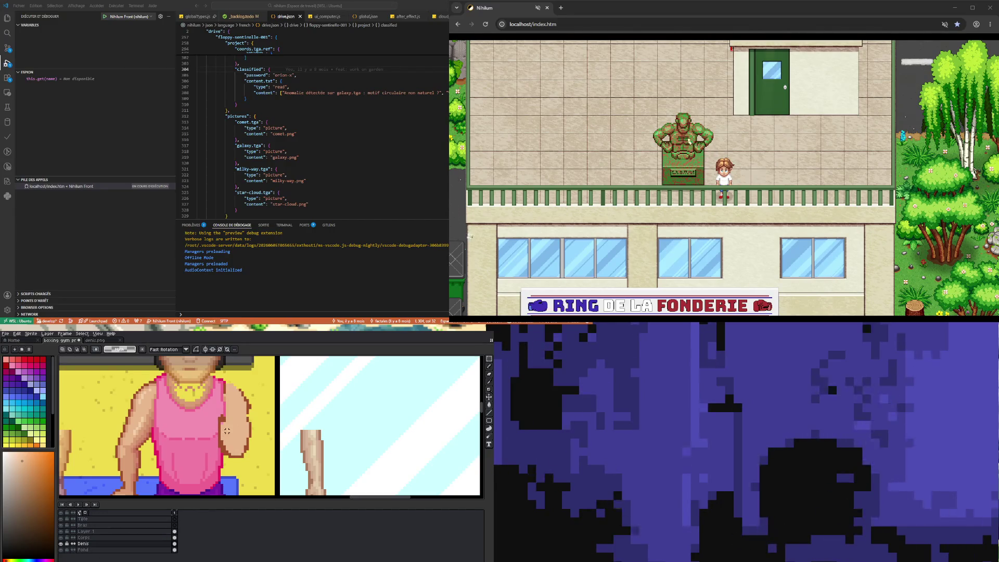
scroll(186, 385, "down", 3)
scroll(186, 390, "down", 1)
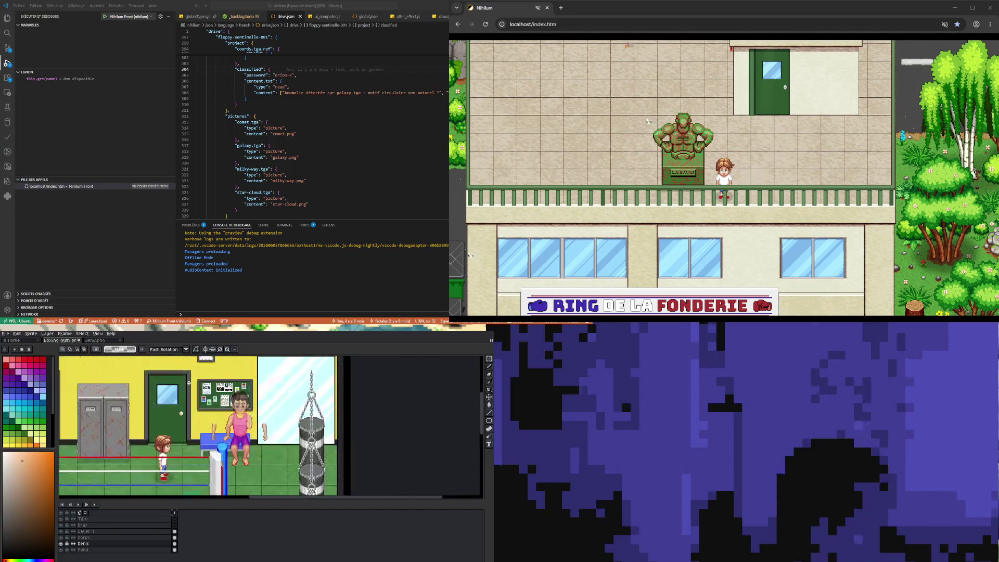
scroll(244, 417, "up", 3)
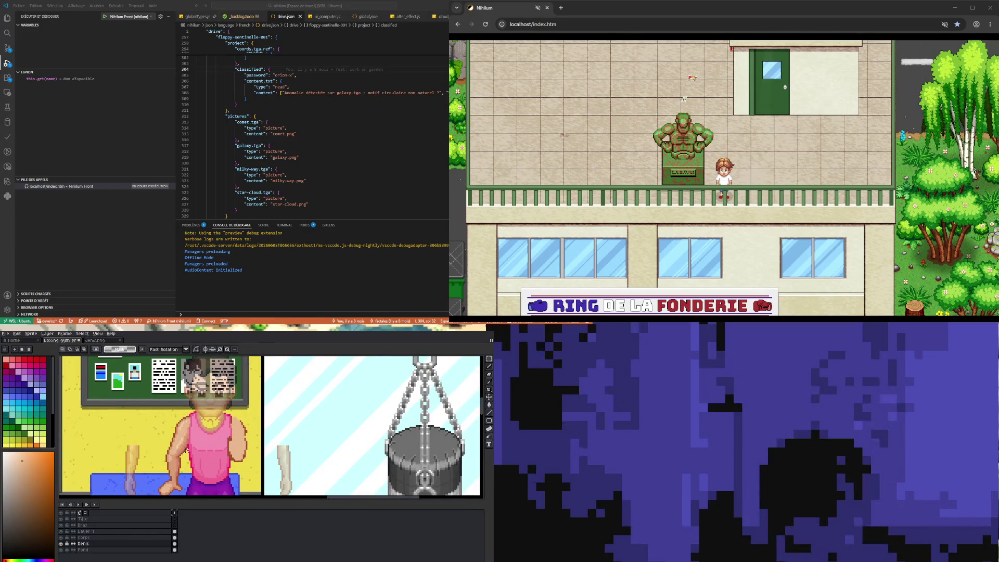
scroll(212, 428, "up", 1)
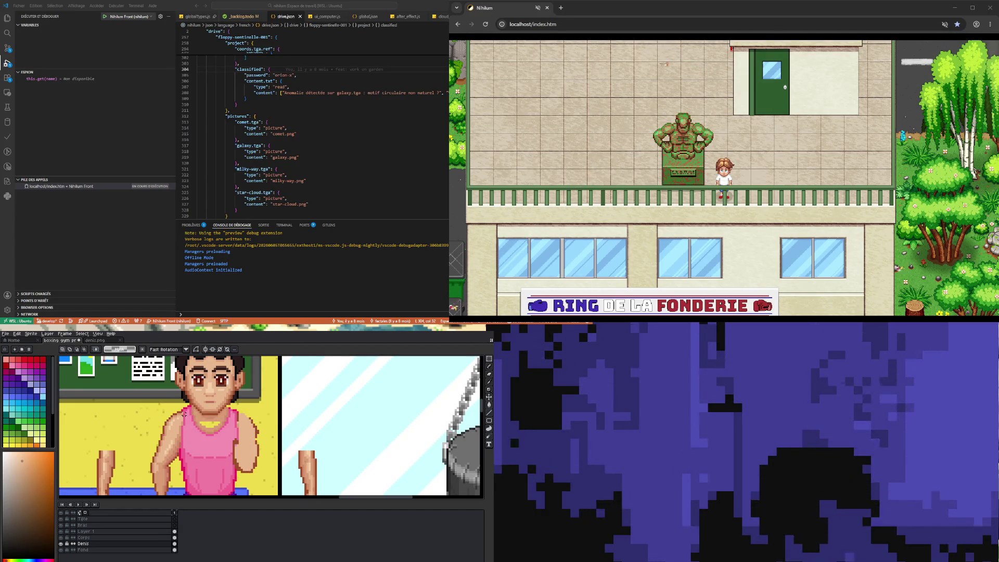
Select the boxer's torso, nudge it up, and deselect
mouse_move(183, 415)
left_mouse_down()
mouse_move(247, 448)
mouse_move(251, 472)
left_mouse_up()
key("Up")
key("Up")
key("Up")
key("ctrl+d")
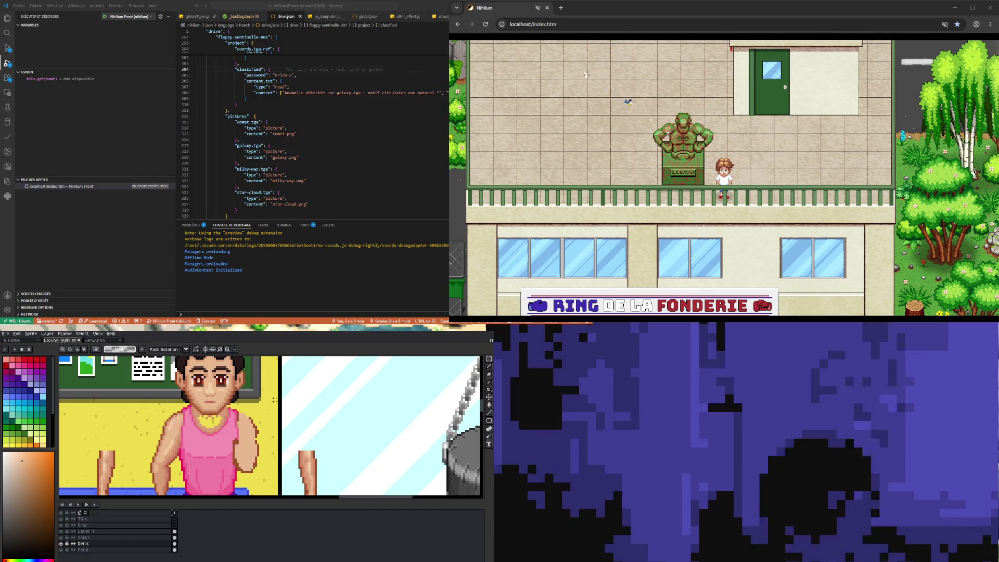
scroll(227, 418, "down", 1)
scroll(234, 431, "up", 1)
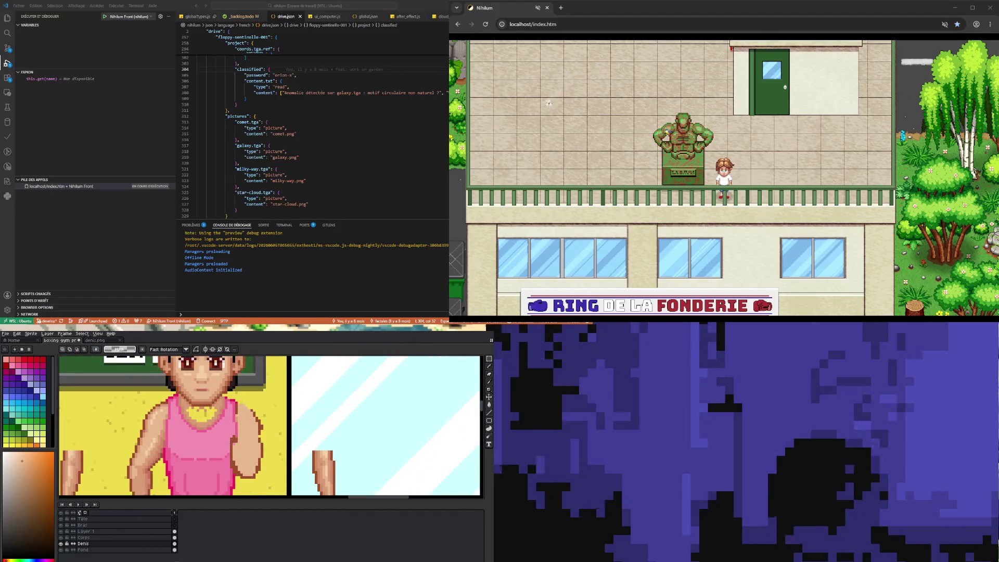
On the Corps layer, sample neck skin tones and paint darker skin over the yellow collar
left_click(175, 538)
scroll(217, 366, "up", 3)
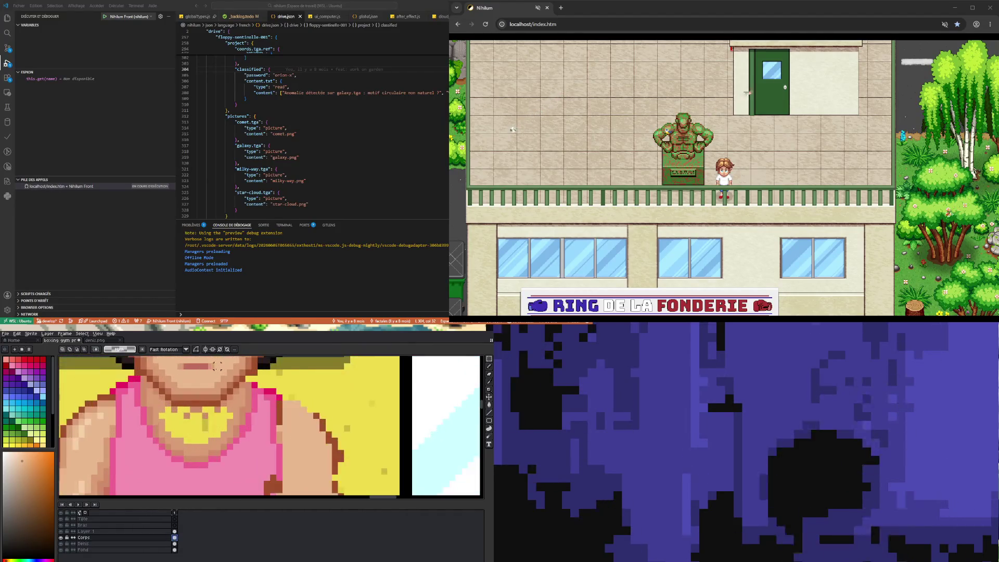
left_click(194, 405, "alt")
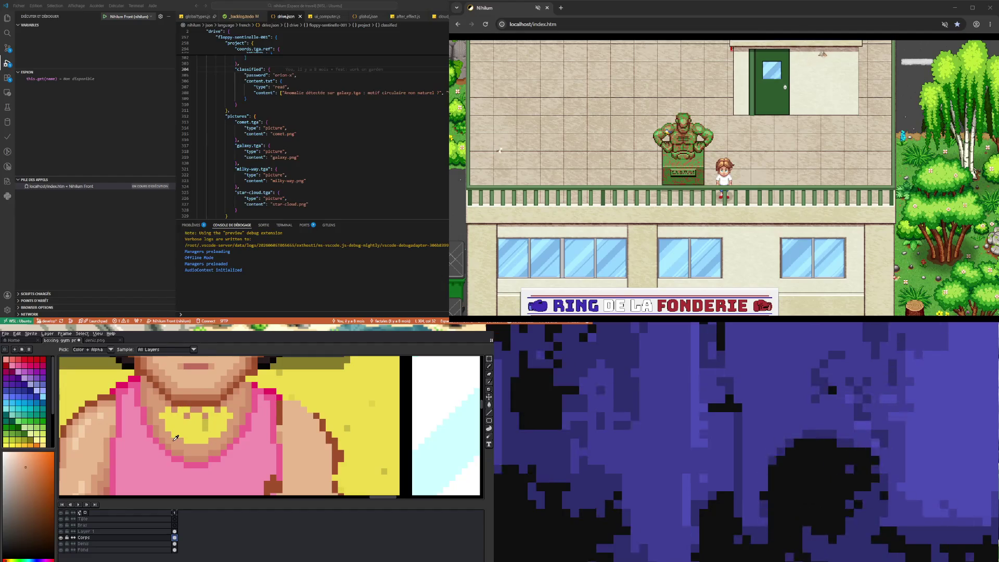
left_click(176, 406, "alt")
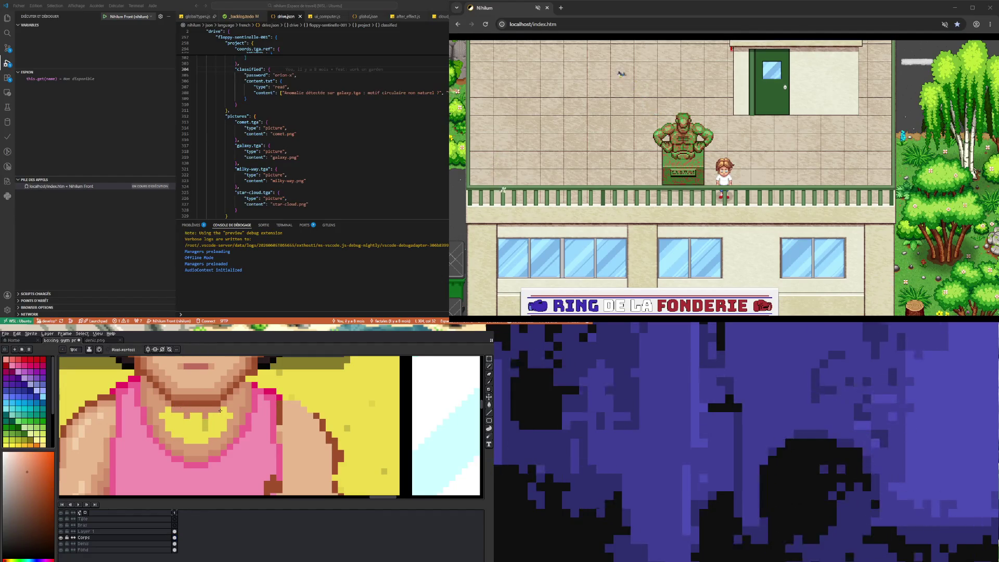
key("alt")
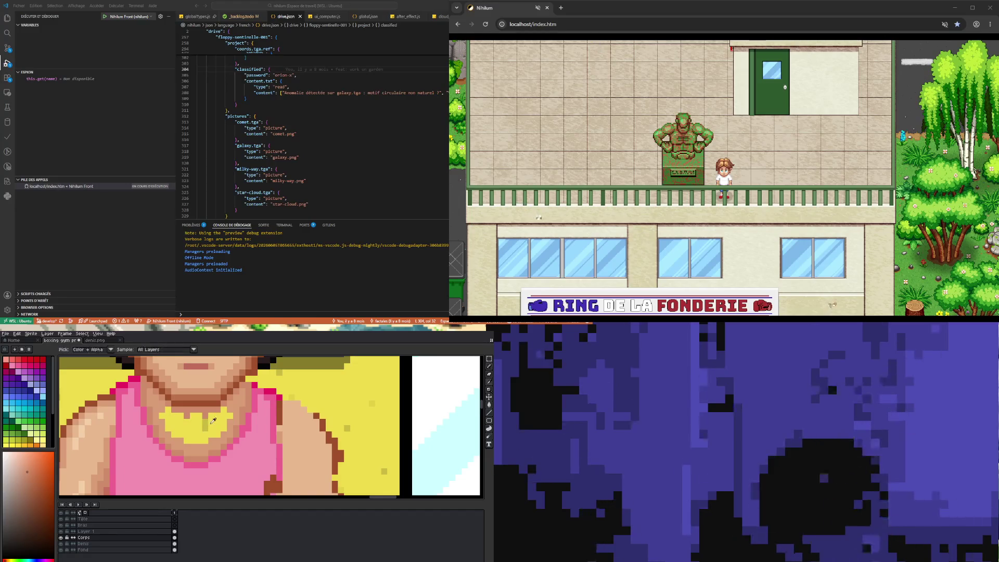
mouse_move(165, 411)
left_mouse_down()
mouse_move(223, 417)
mouse_move(164, 420)
mouse_move(223, 431)
left_mouse_up()
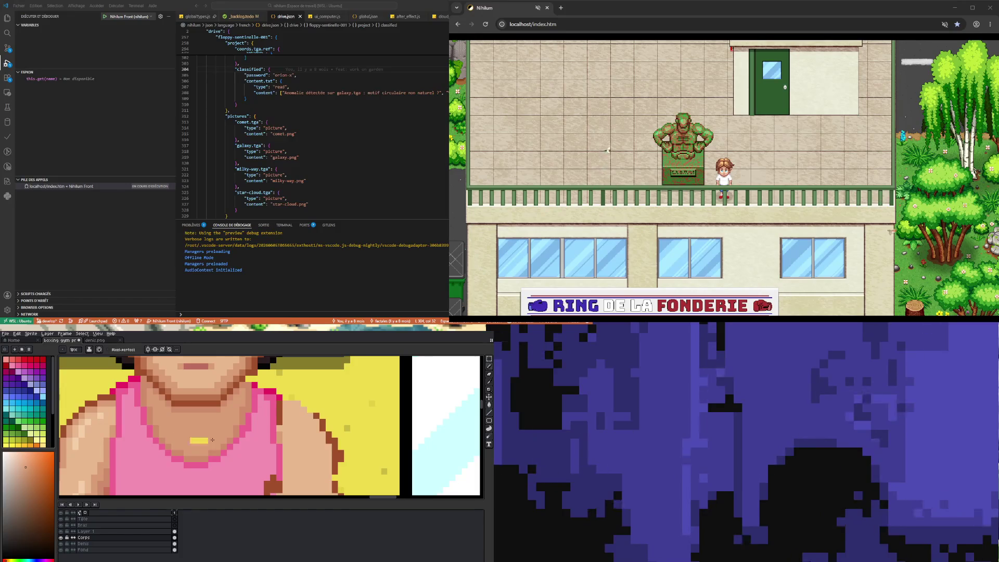
key("alt")
left_click(99, 432, "alt")
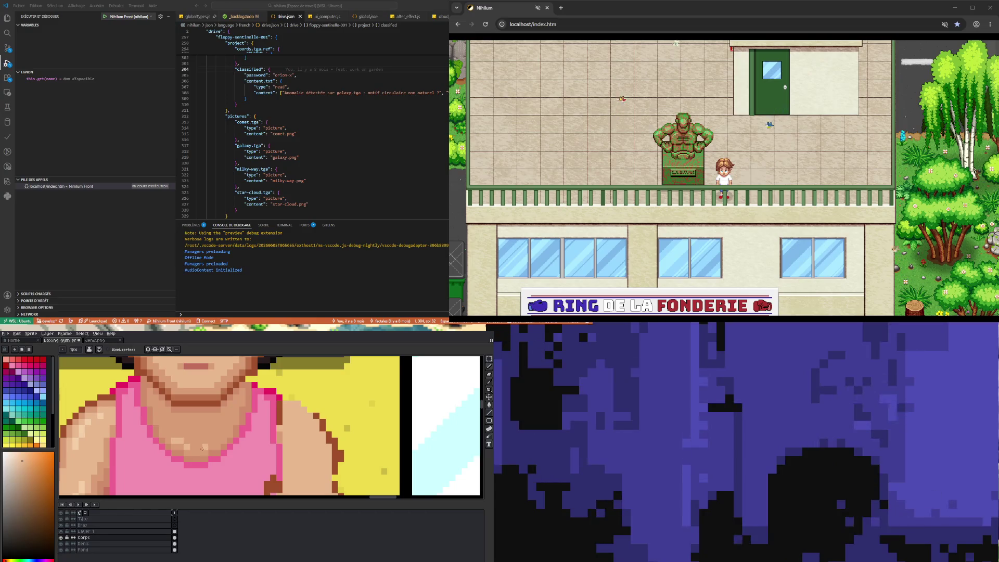
scroll(203, 444, "down", 3)
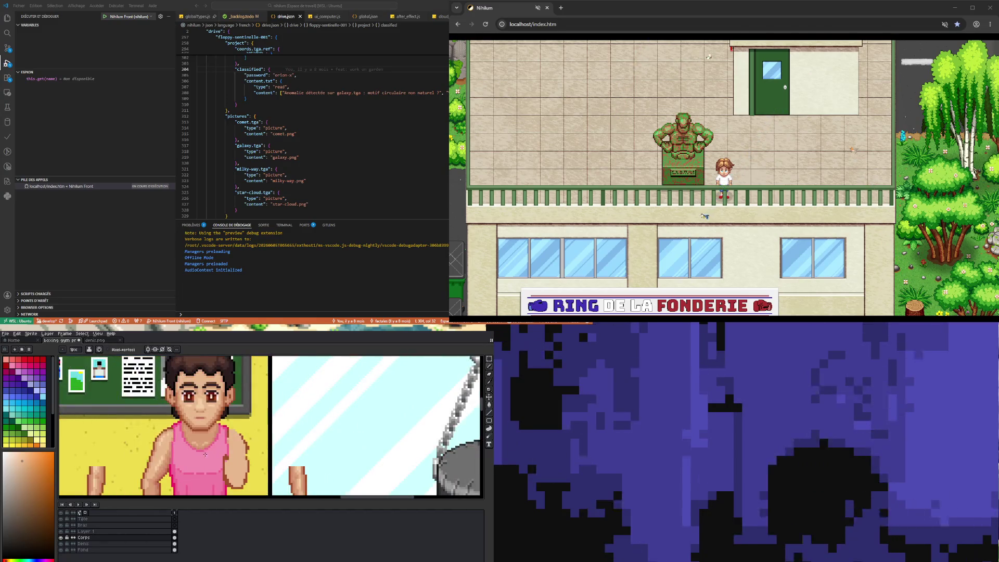
Turn on vertical symmetry (Alt+Shift+S) with the axis at the centre of the chest
scroll(164, 446, "up", 3)
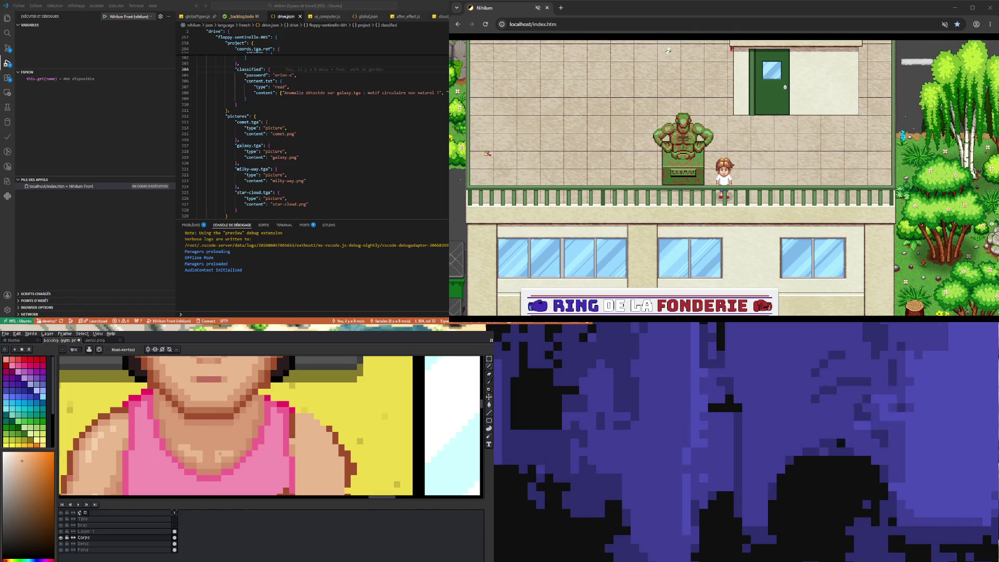
scroll(235, 450, "down", 2)
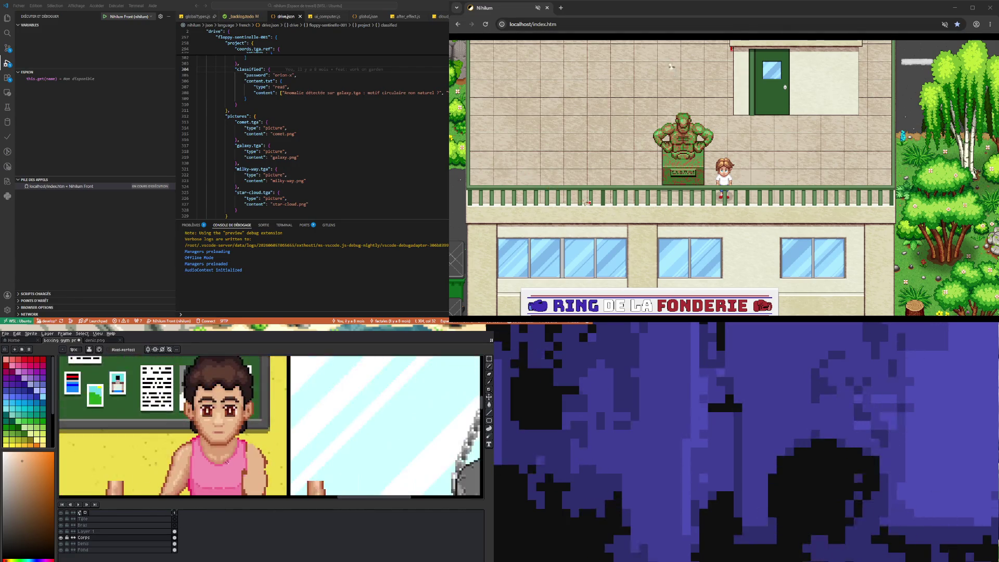
scroll(223, 434, "down", 1)
scroll(204, 428, "up", 3)
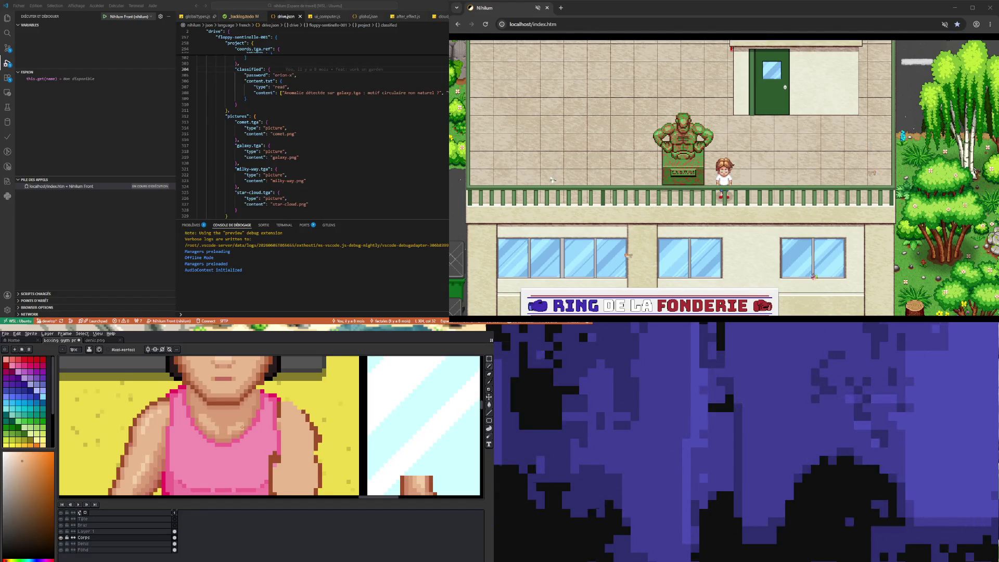
key("alt+shift+s")
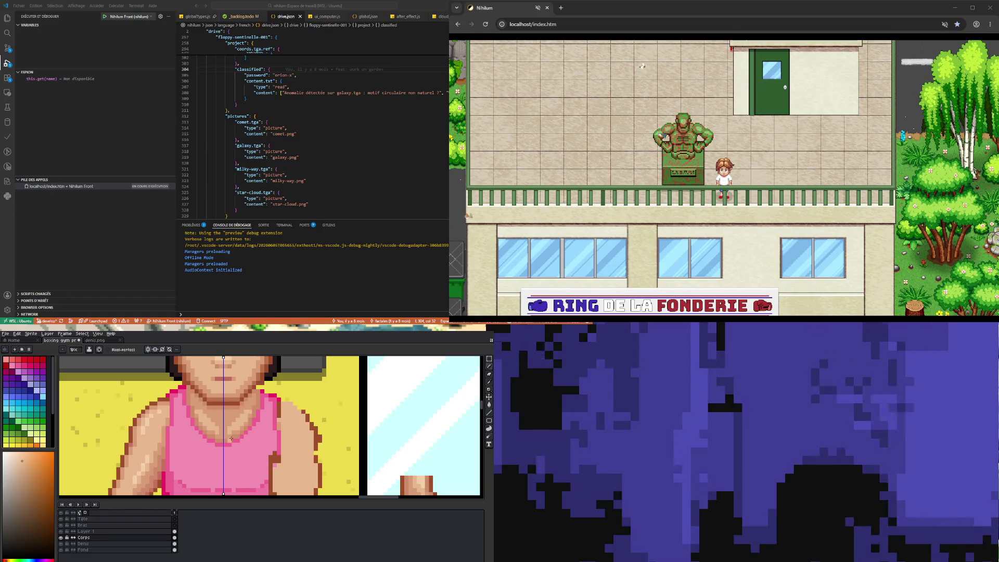
Sample a skin tone from the boxer's chest and return to the Pencil
scroll(247, 412, "down", 2)
scroll(180, 423, "up", 2)
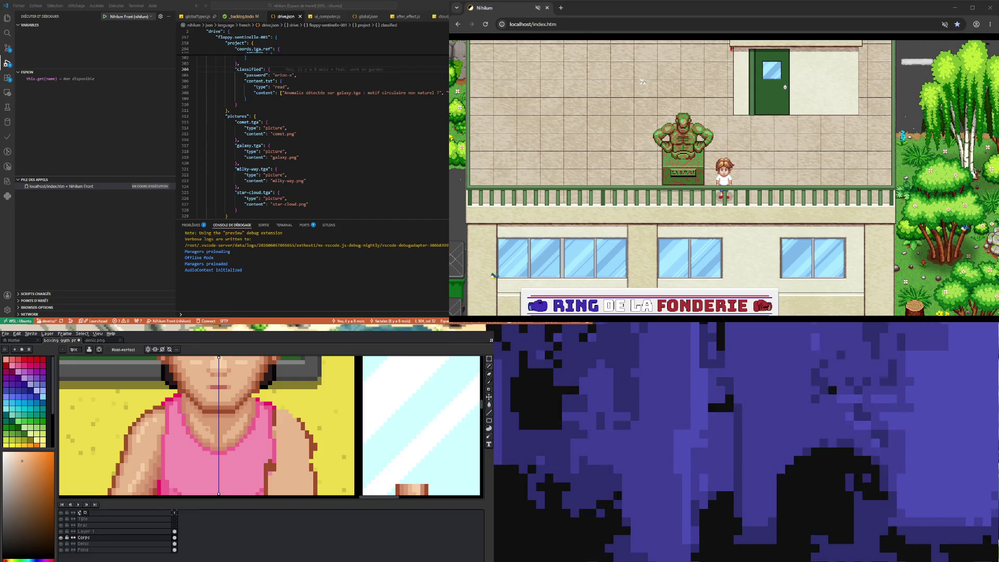
scroll(207, 424, "up", 1)
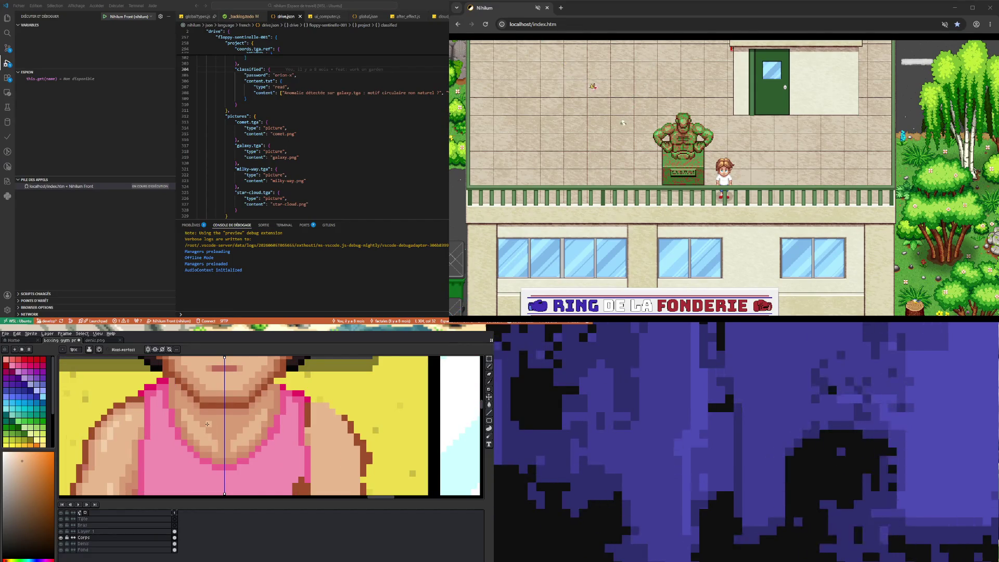
key("i")
left_click(219, 425)
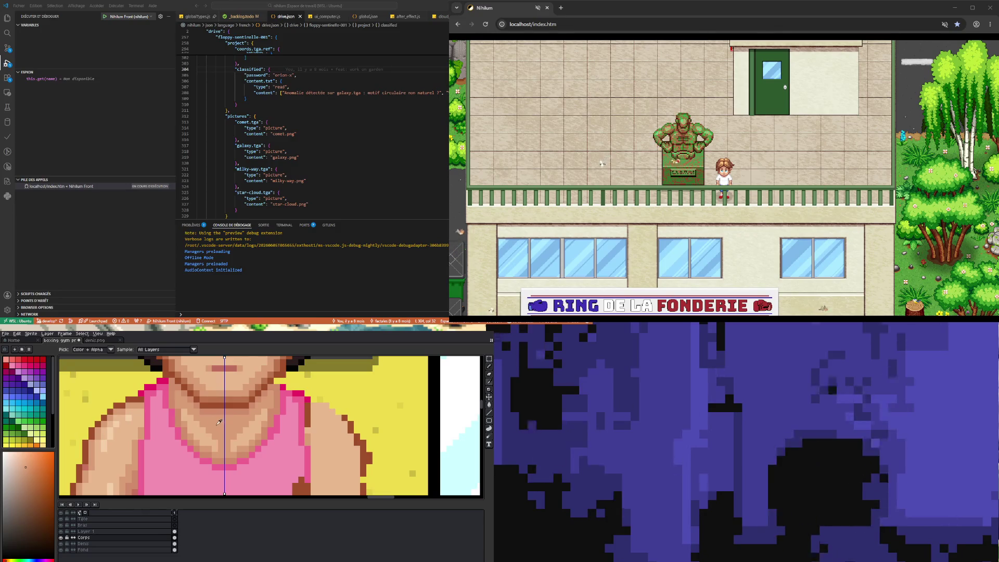
key("b")
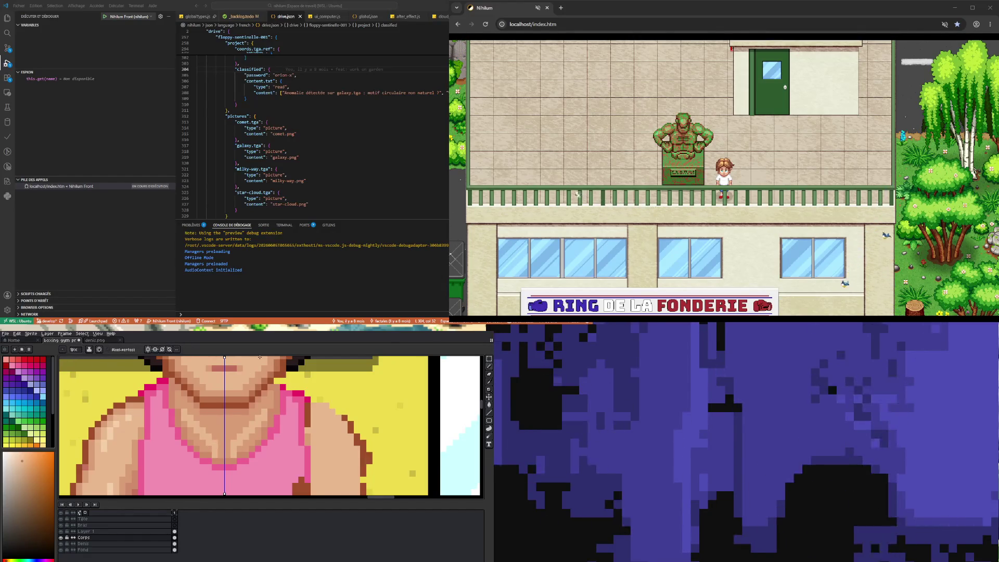
Resample a chest skin colour and end up back on the Pencil after briefly selecting Move
key("alt")
left_click(223, 424, "alt")
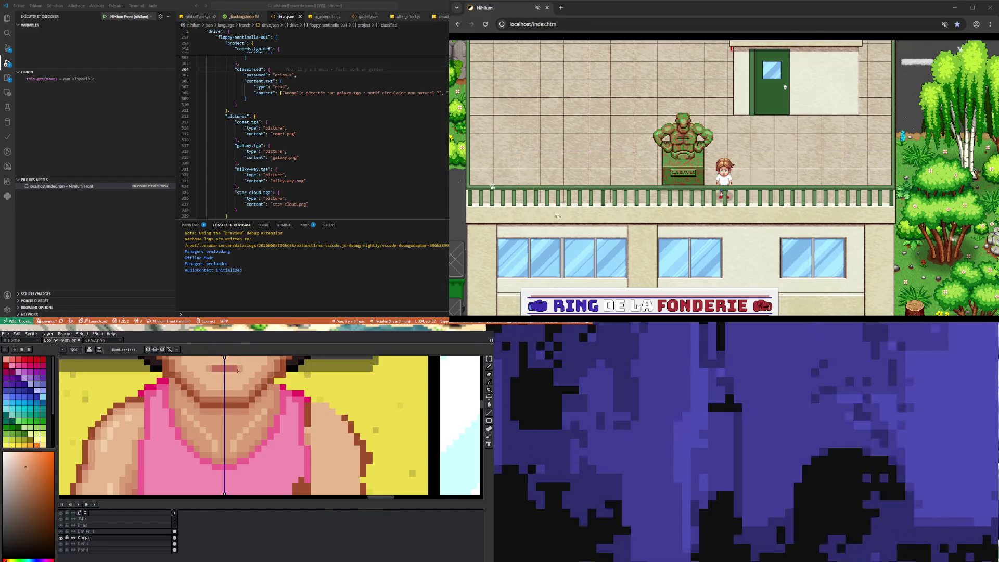
scroll(255, 375, "down", 2)
scroll(217, 444, "up", 1)
scroll(217, 443, "up", 1)
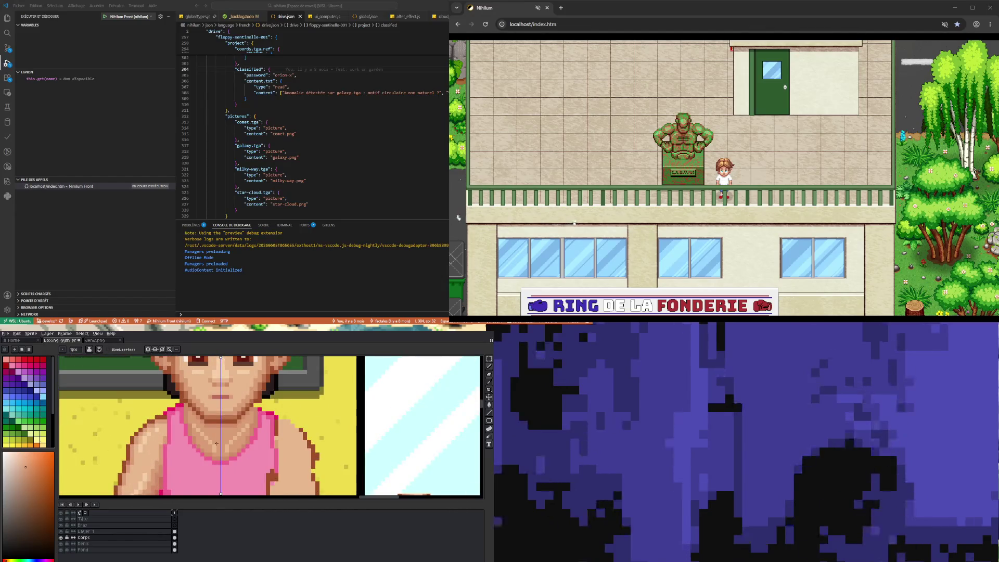
key("v")
key("b")
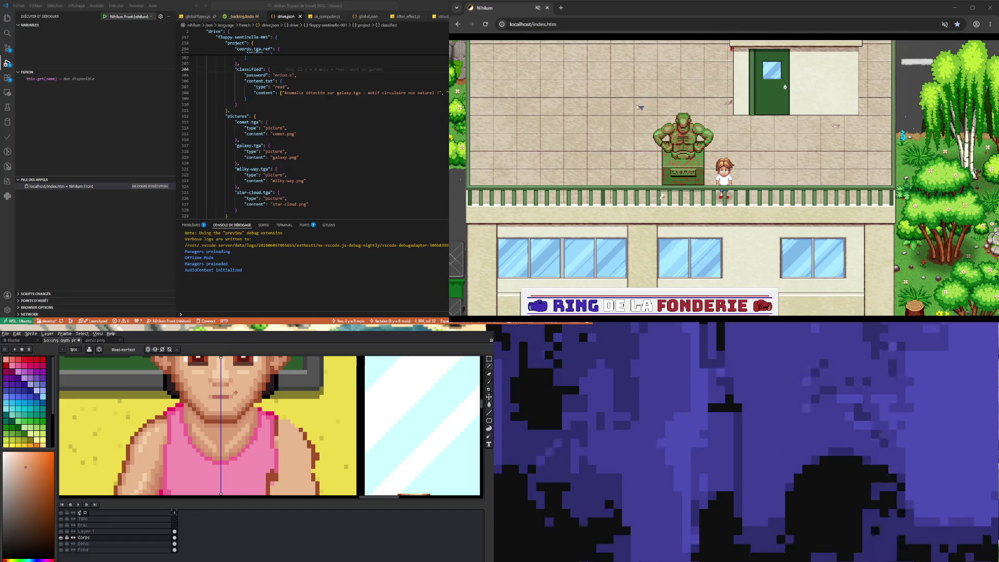
scroll(236, 393, "up", 1)
scroll(236, 392, "down", 2)
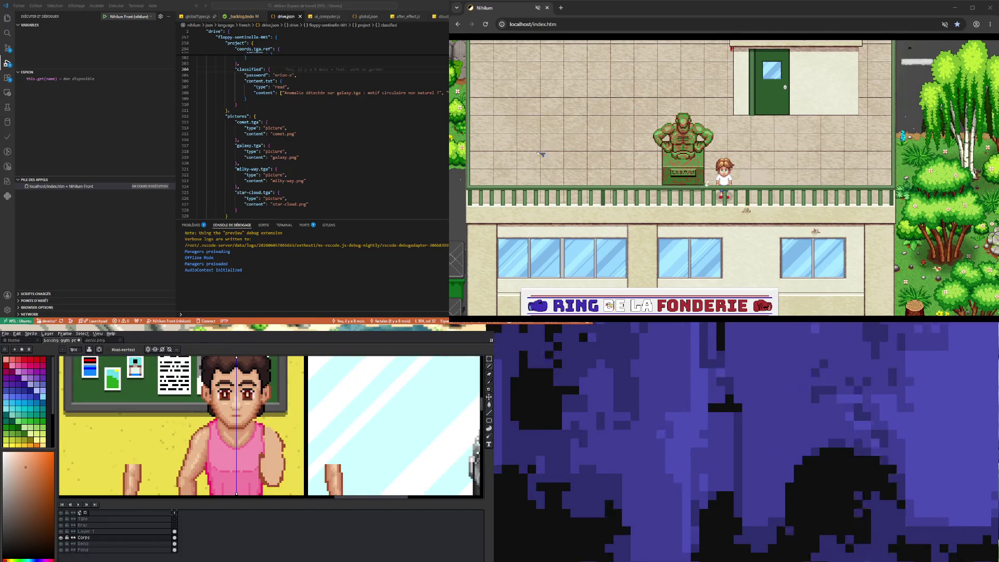
Sample lighter skin tones from the chest and the shoulder
scroll(247, 446, "down", 2)
scroll(248, 446, "up", 3)
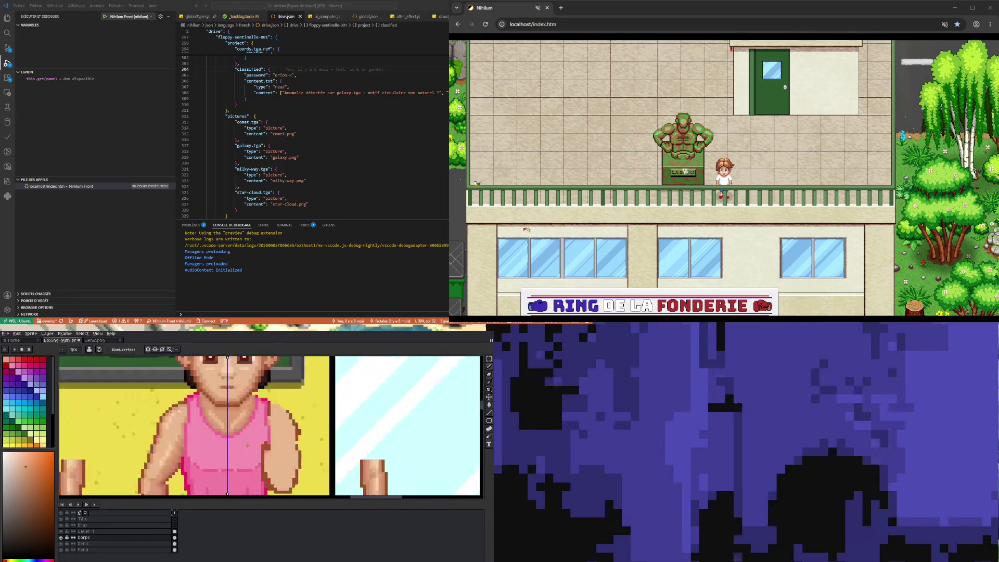
scroll(248, 445, "up", 2)
key("i")
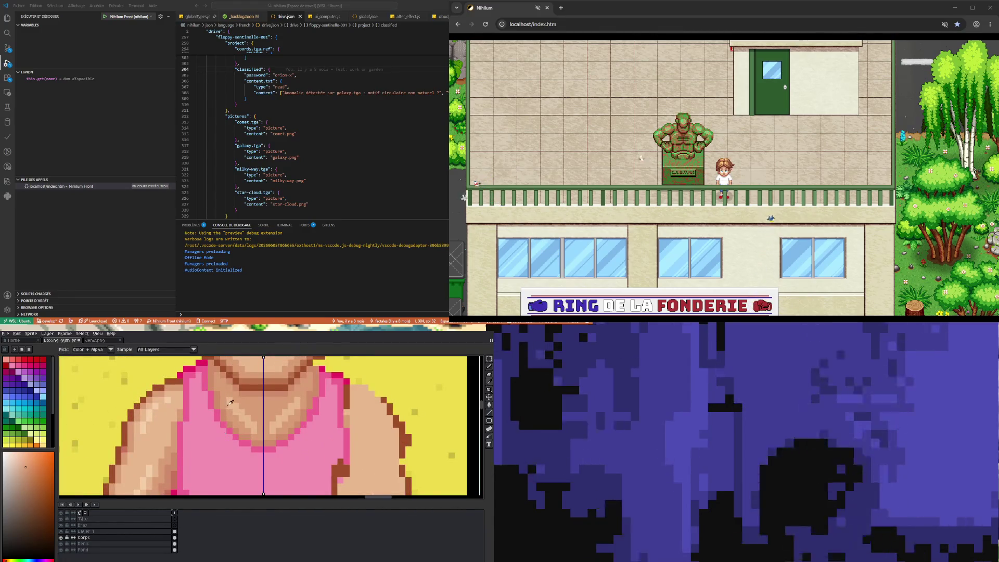
left_click(169, 428)
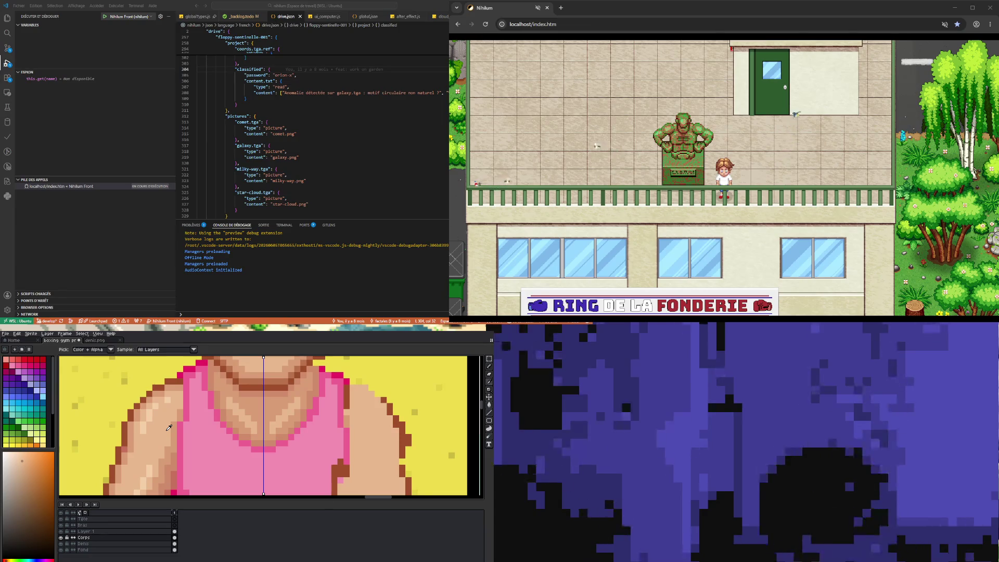
key("b")
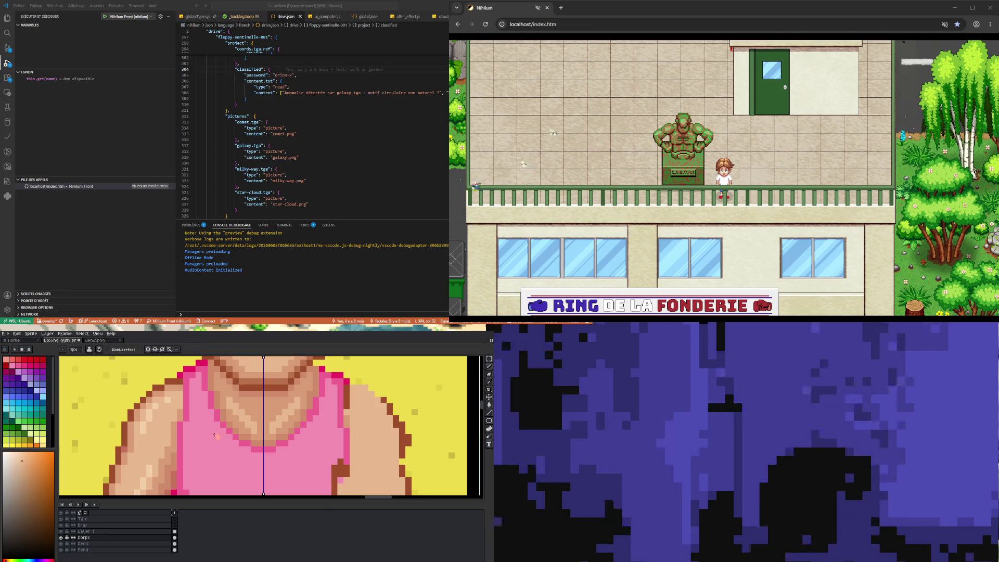
key("i")
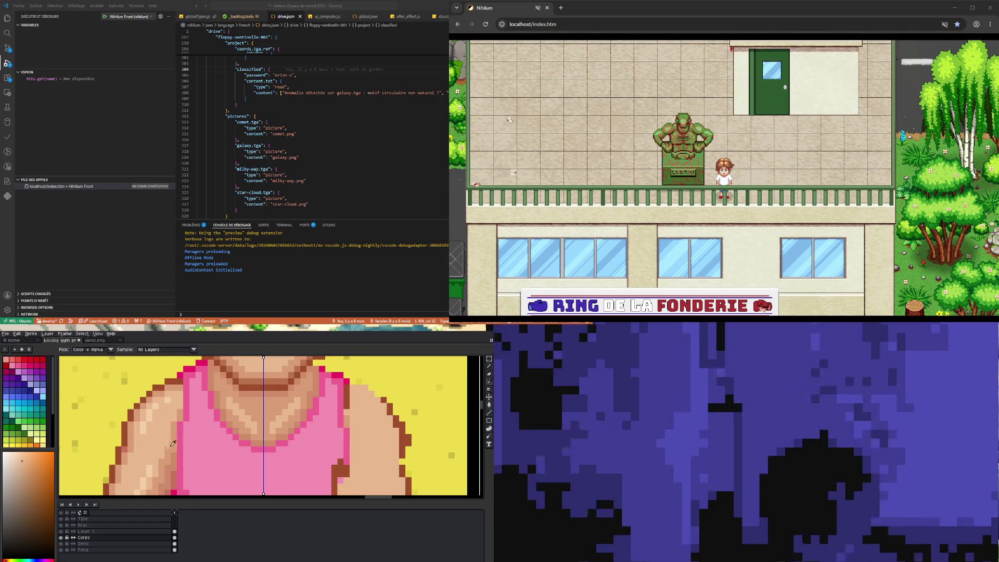
left_click(145, 411)
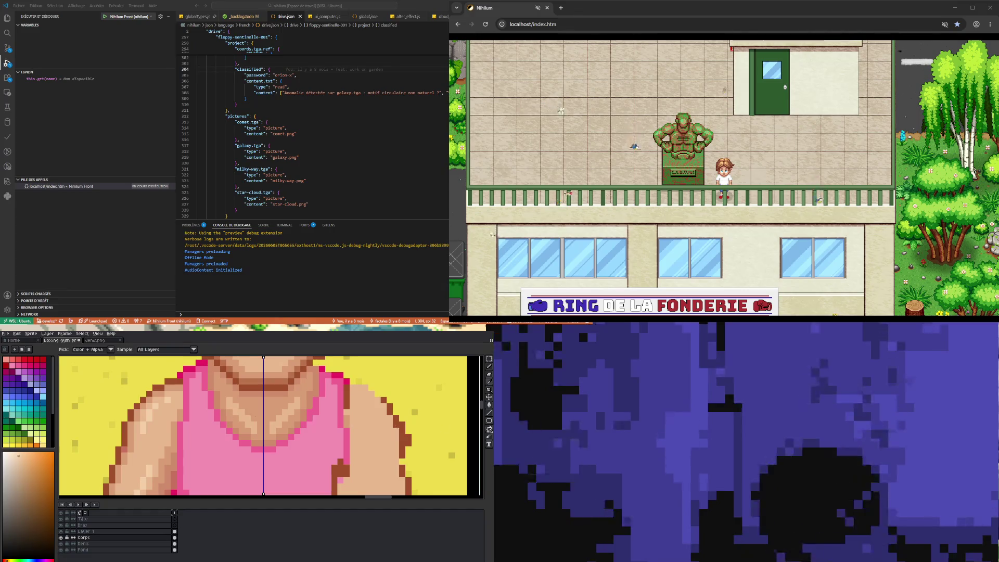
key("b")
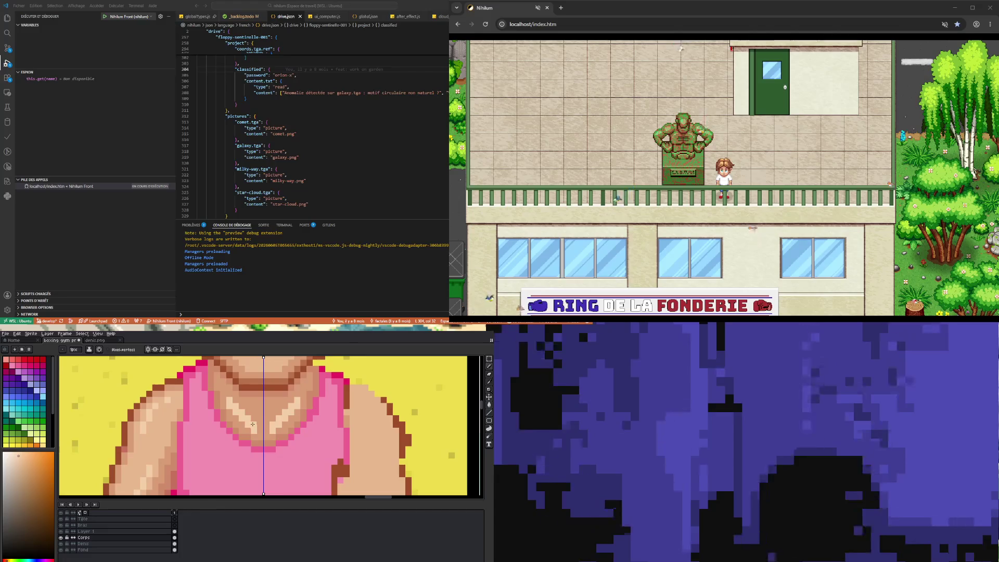
Pick a light highlight tone and draw it along the neckline diagonals, mirrored by symmetry
key("i")
left_click(163, 432)
key("b")
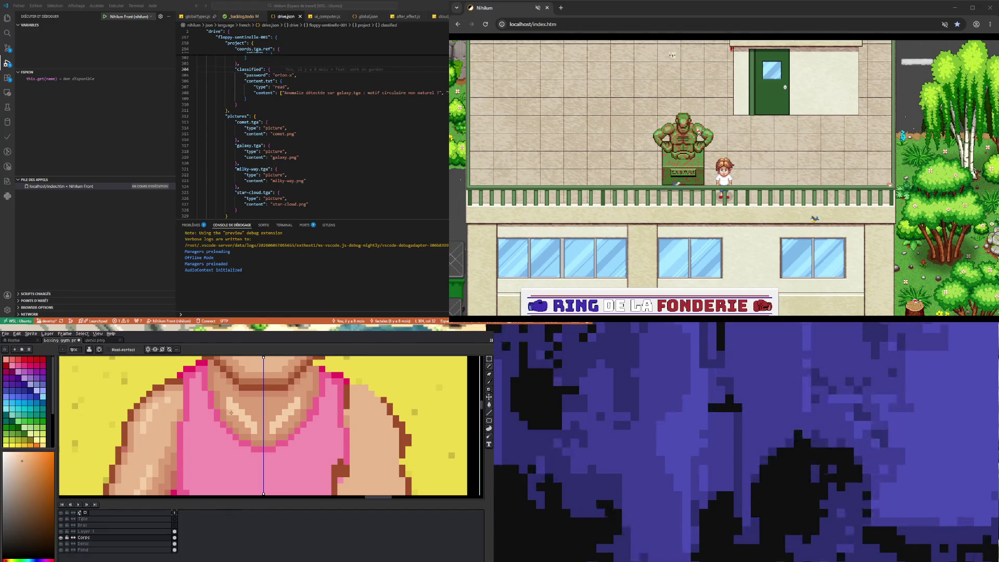
left_click_drag(231, 412, 246, 428)
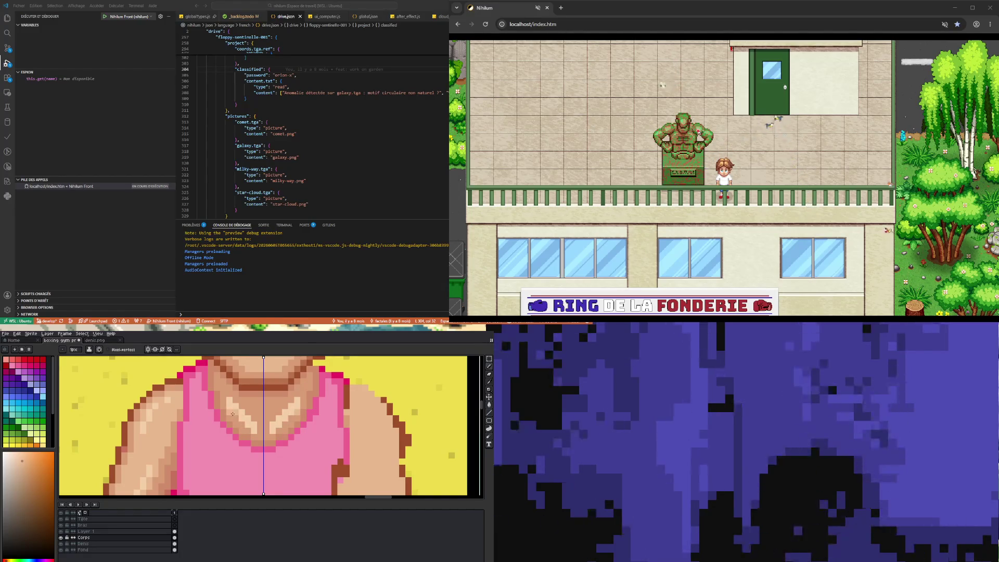